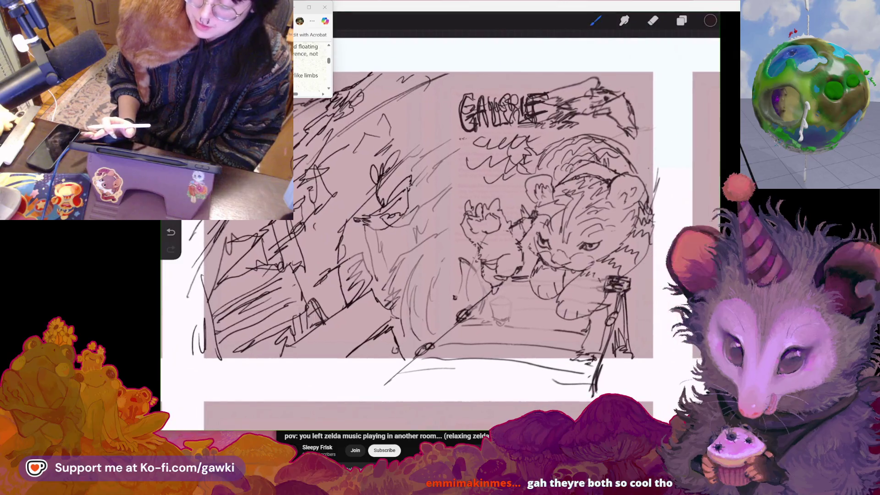
# Pan and zoom the canvas from the tiger sketch to the empty panel with faint reference text.
pyautogui.scroll(5, 450, 220)
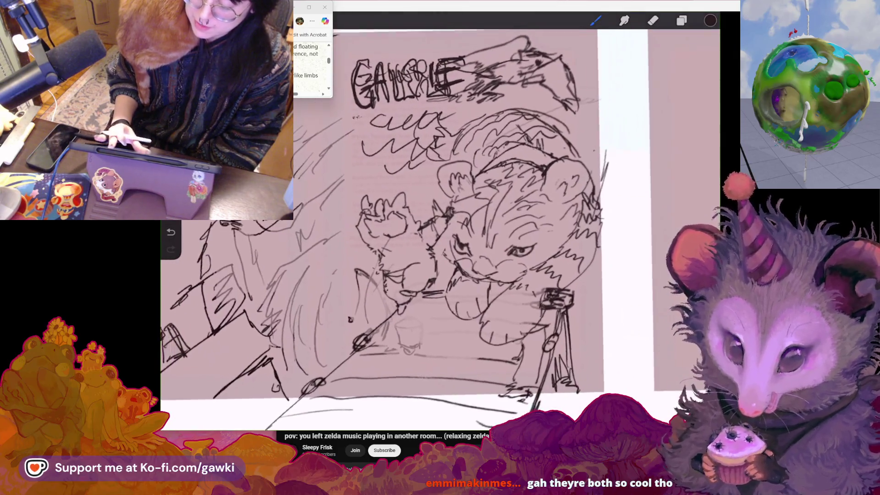
pyautogui.scroll(-3, 444, 220)
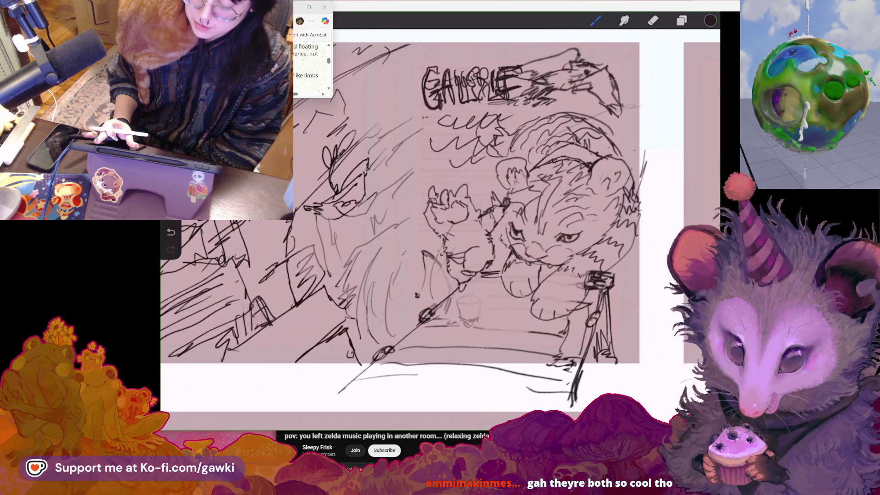
pyautogui.scroll(-2, 444, 206)
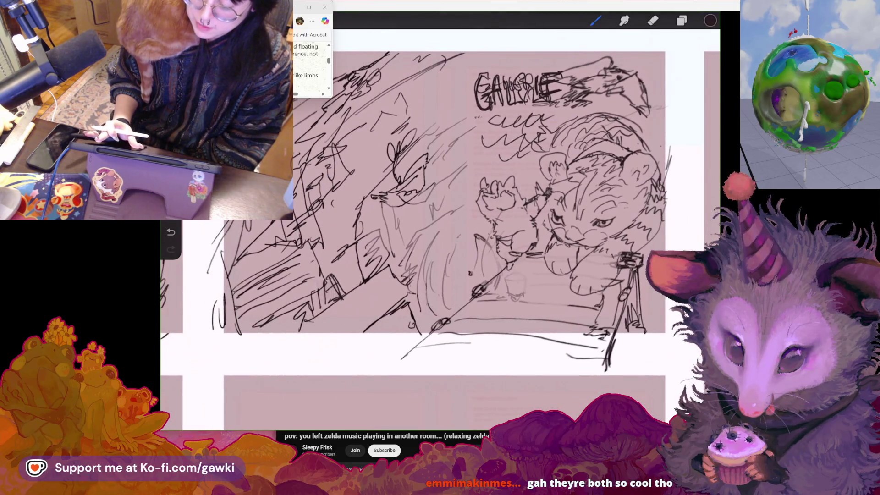
pyautogui.hscroll(3, 440, 220)
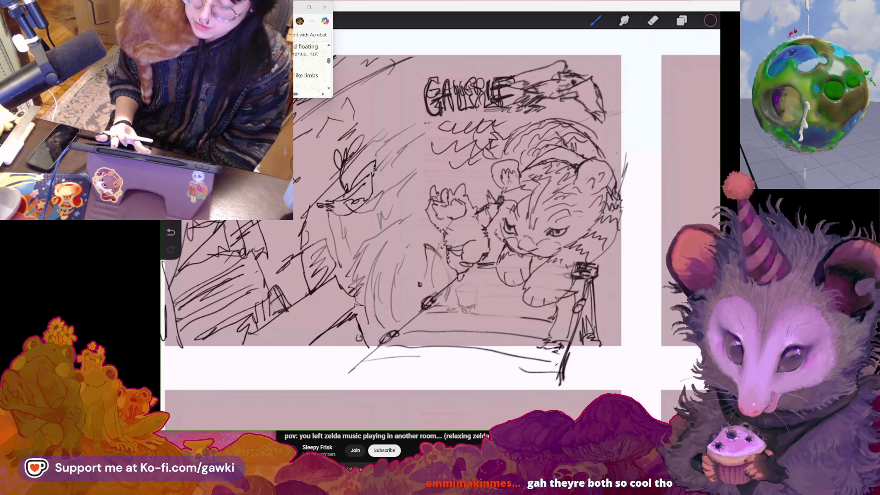
pyautogui.scroll(2, 440, 220)
pyautogui.scroll(-3, 440, 220)
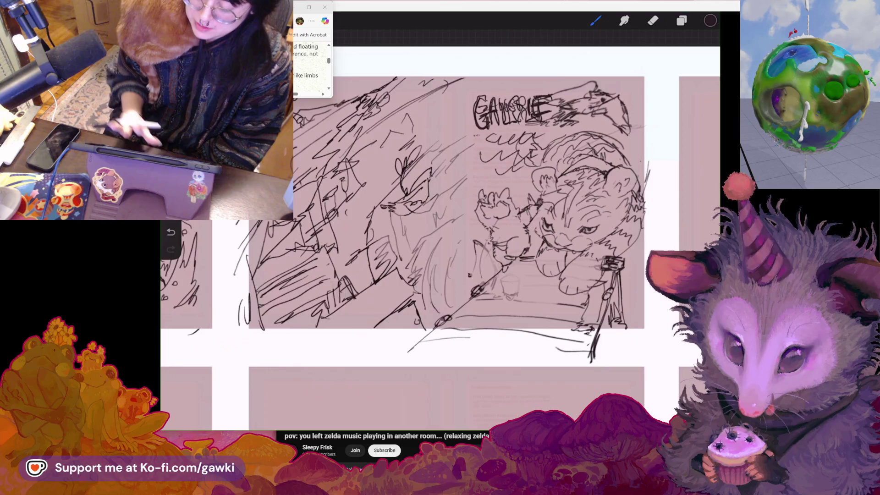
pyautogui.scroll(3, 440, 220)
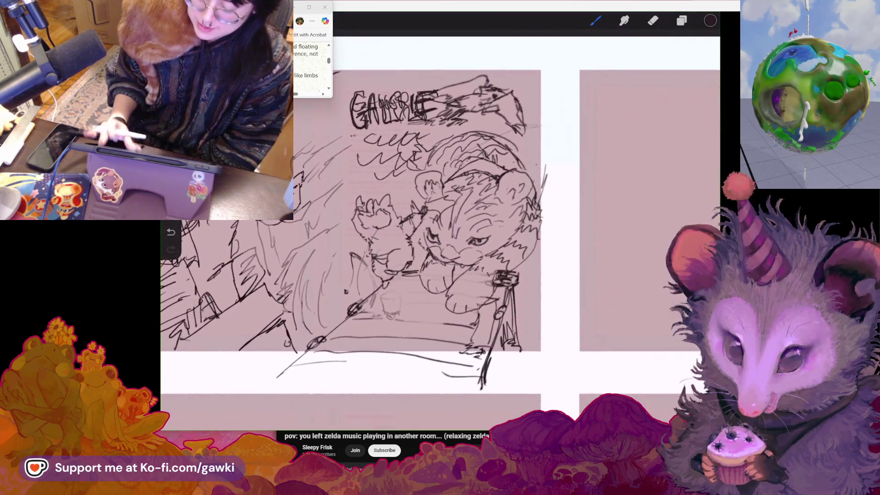
pyautogui.scroll(5, 440, 220)
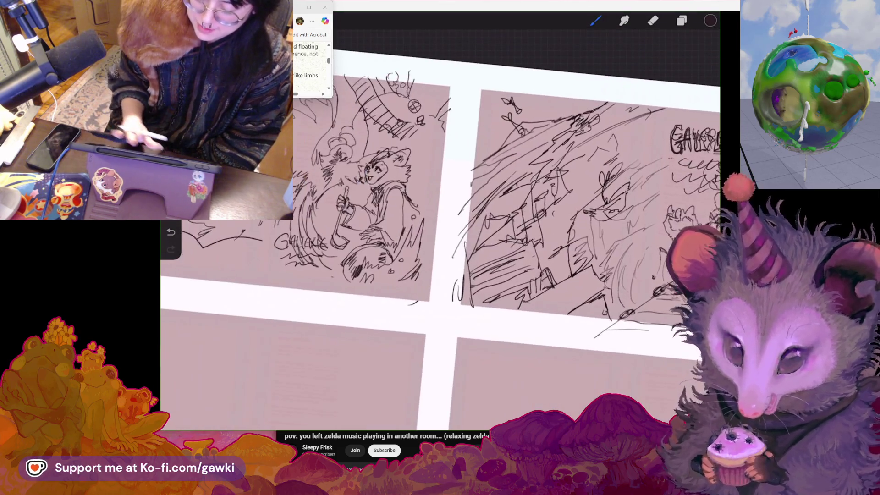
pyautogui.scroll(-5, 440, 220)
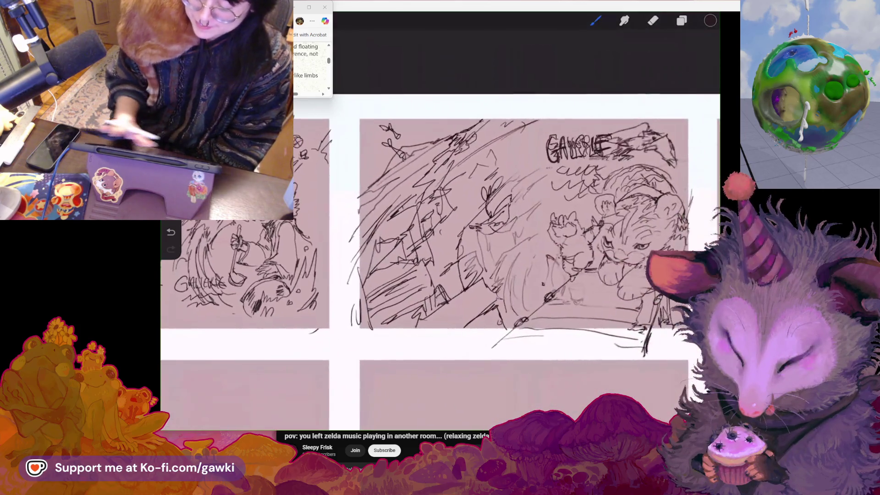
pyautogui.scroll(5, 504, 220)
pyautogui.scroll(-3, 458, 220)
pyautogui.scroll(3, 440, 220)
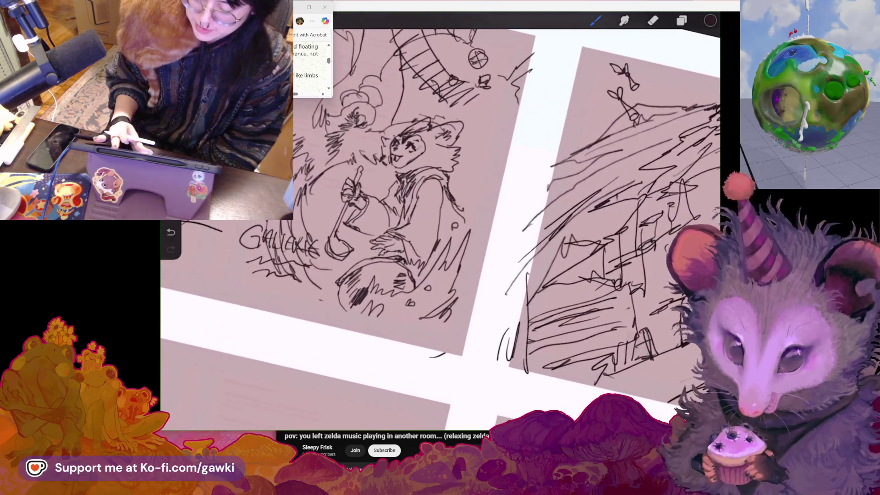
pyautogui.hscroll(5, 440, 220)
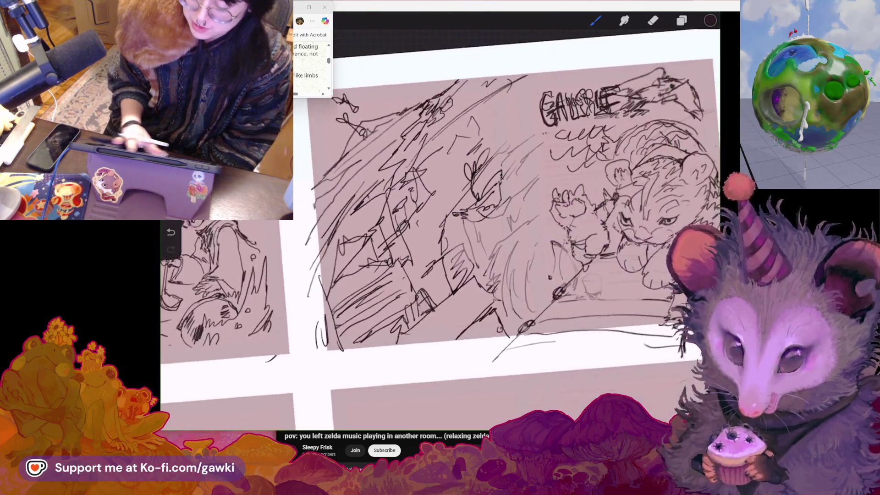
pyautogui.scroll(-3, 440, 220)
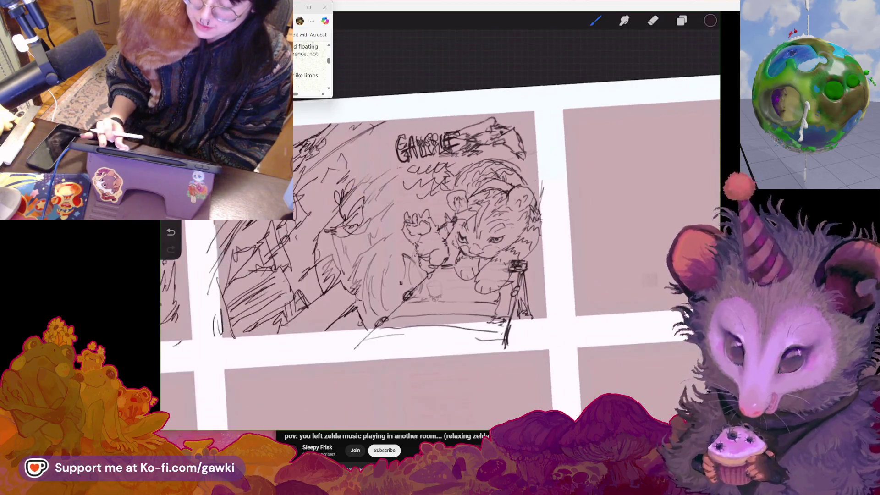
pyautogui.hscroll(5, 440, 220)
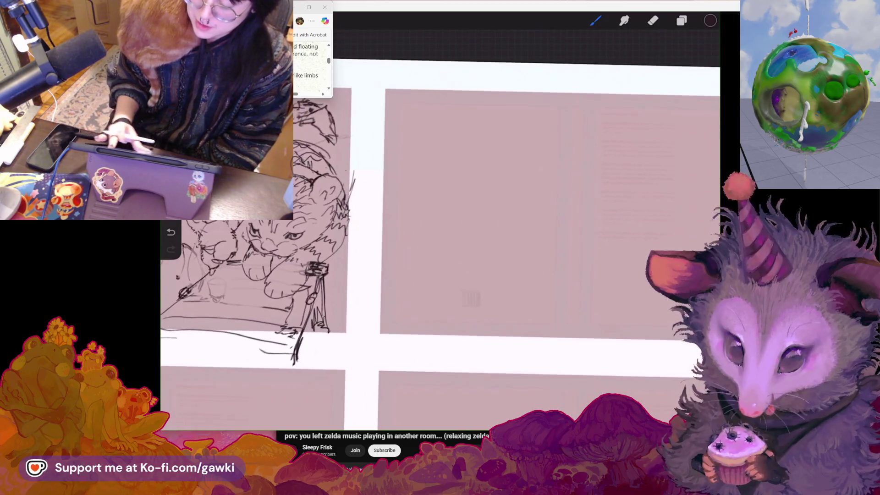
pyautogui.hscroll(5, 440, 220)
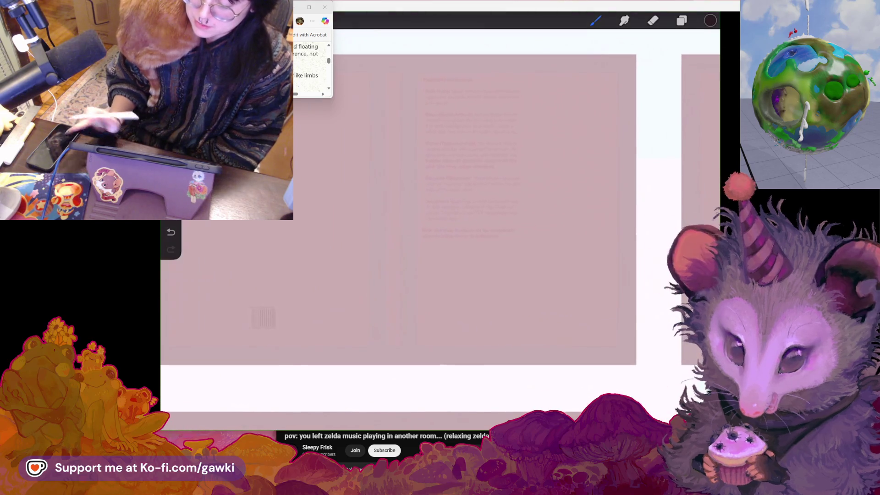
pyautogui.hscroll(-4, 440, 211)
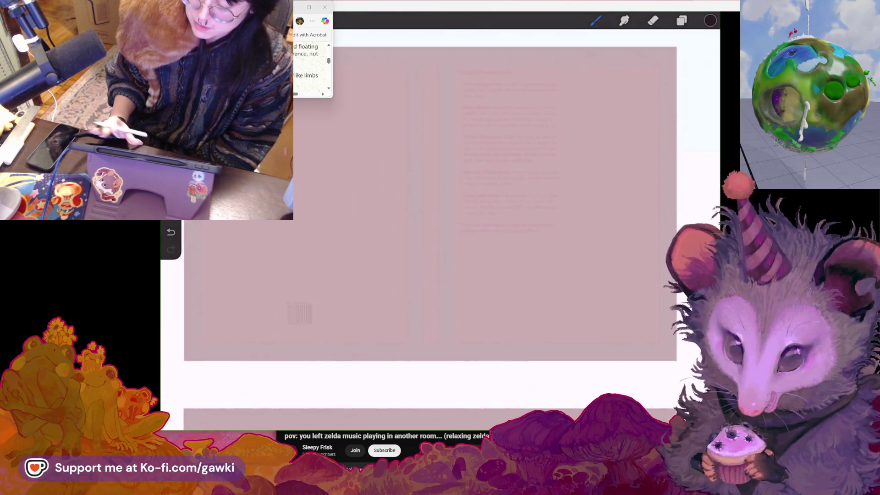
pyautogui.scroll(2, 433, 223)
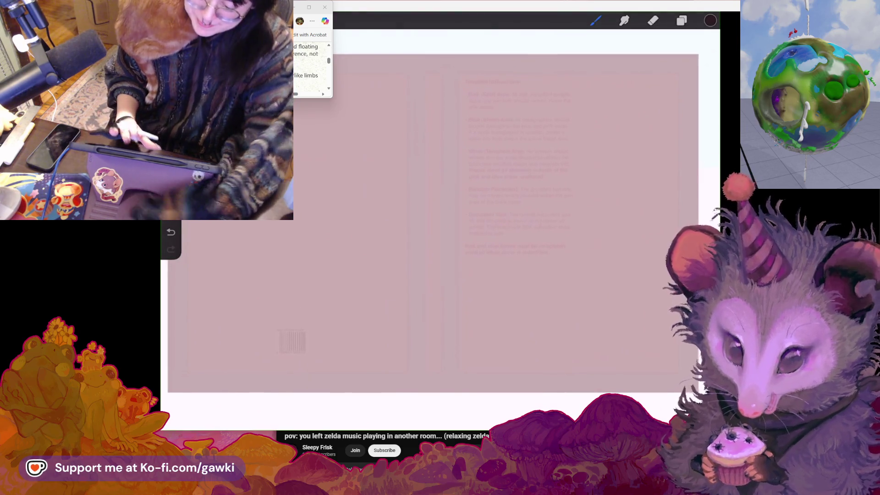
pyautogui.hscroll(-4, 440, 220)
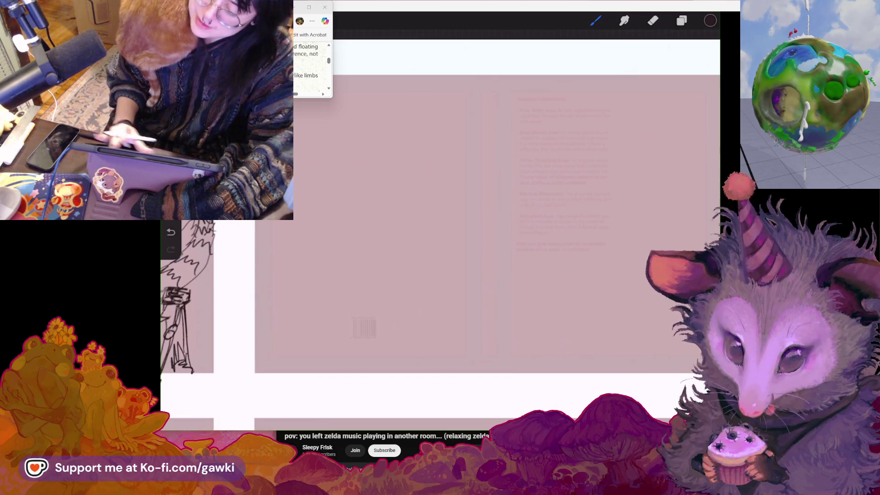
pyautogui.hscroll(3, 440, 220)
pyautogui.hscroll(-2, 440, 220)
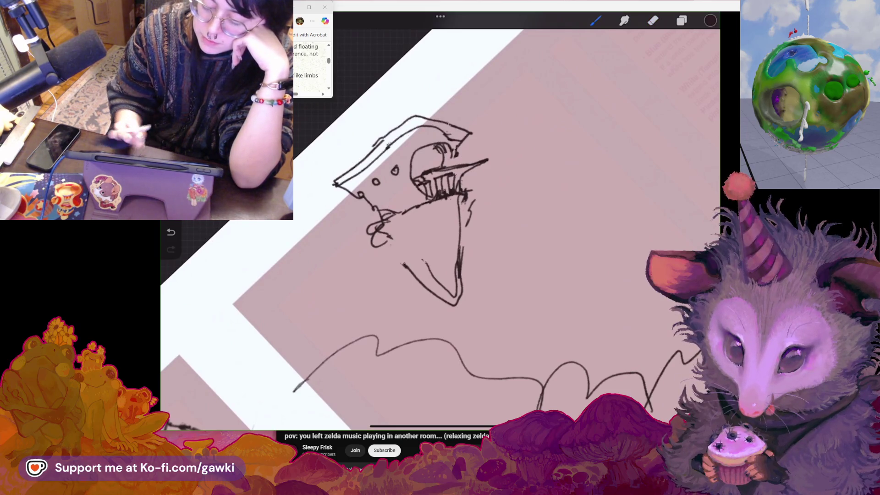
# Draw a detail line down the rock's underside, undo two stray strokes, and redraw a small arc.
pyautogui.scroll(-3, 435, 229)
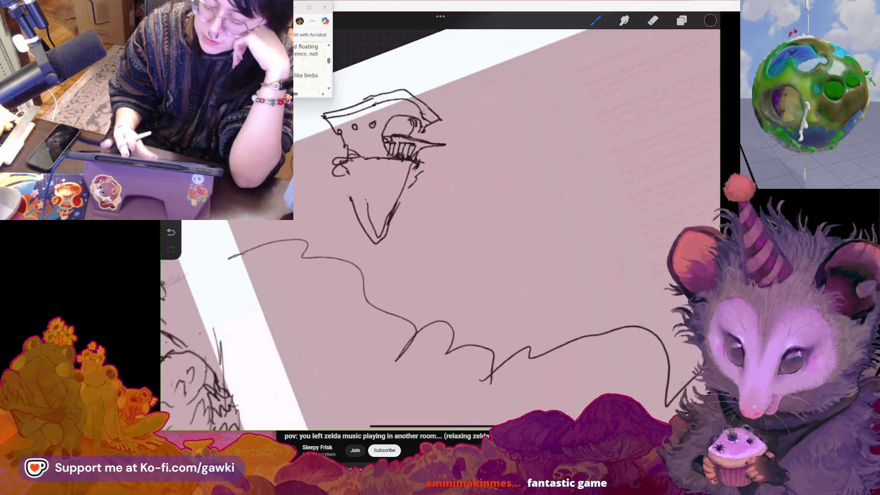
pyautogui.scroll(-2, 436, 229)
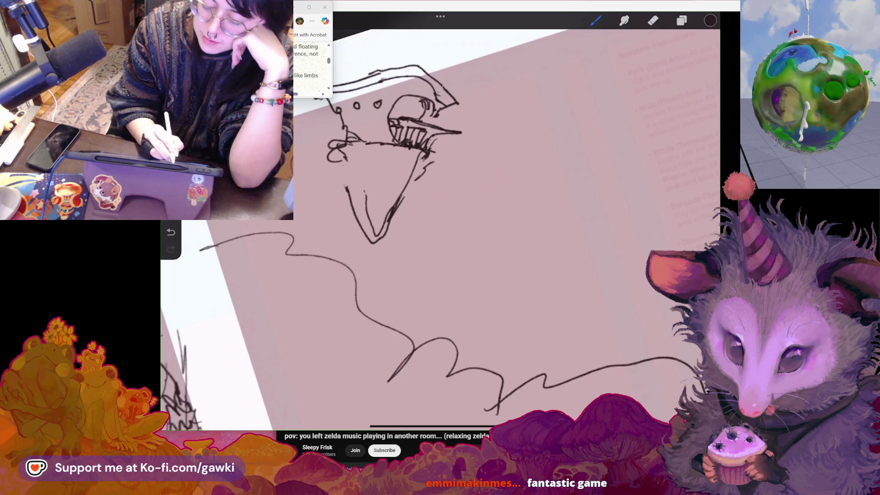
pyautogui.moveTo(339, 113); pyautogui.dragTo(338, 205)
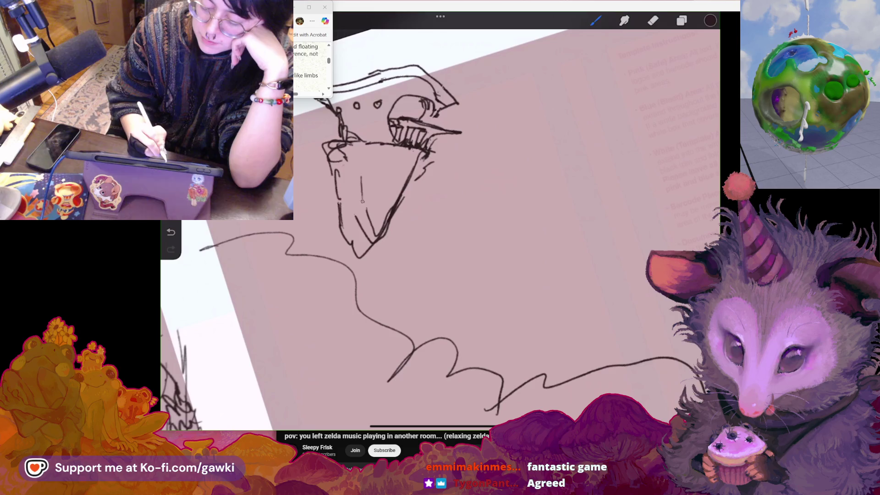
pyautogui.scroll(2, 440, 229)
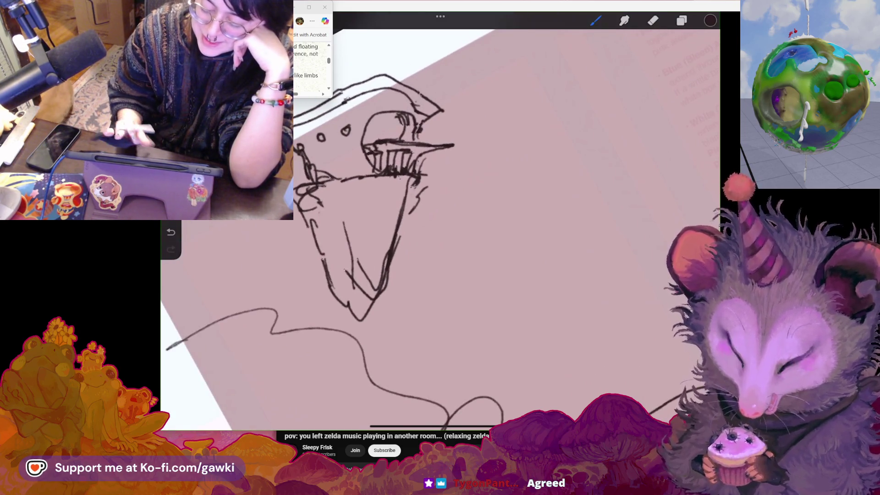
pyautogui.hscroll(-1, 440, 229)
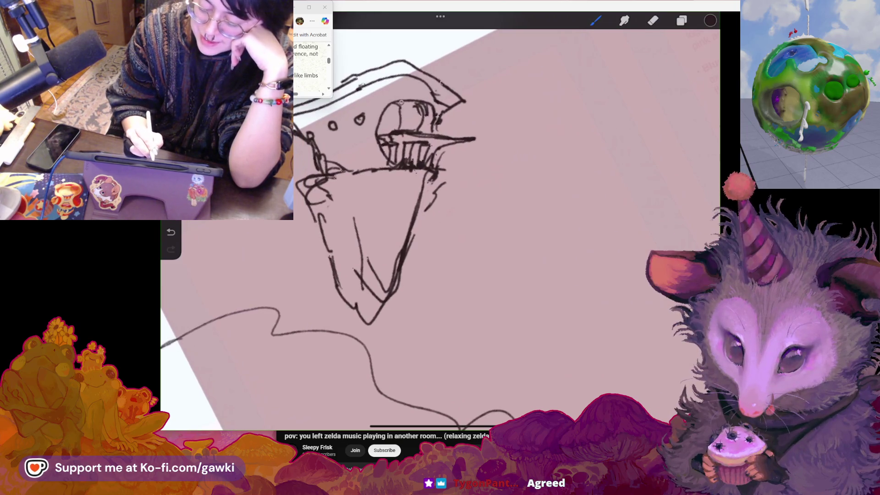
pyautogui.scroll(-5, 440, 220)
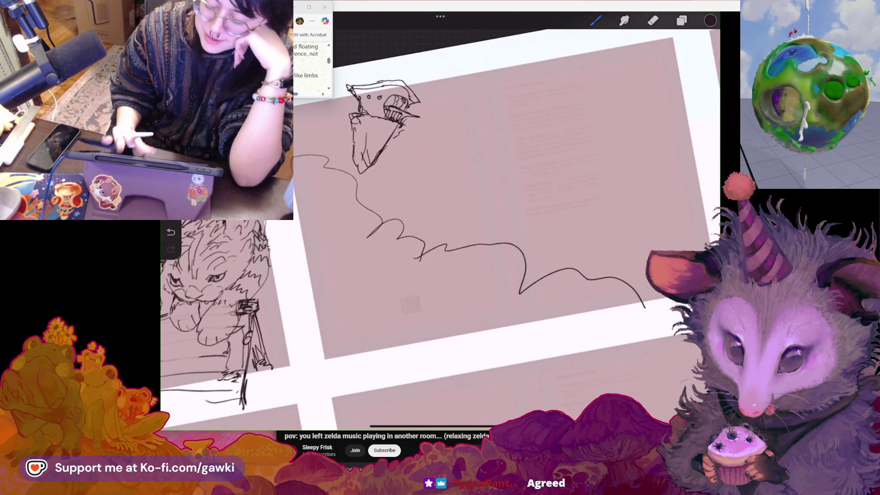
pyautogui.scroll(1, 440, 220)
pyautogui.hotkey('ctrl', 'z')
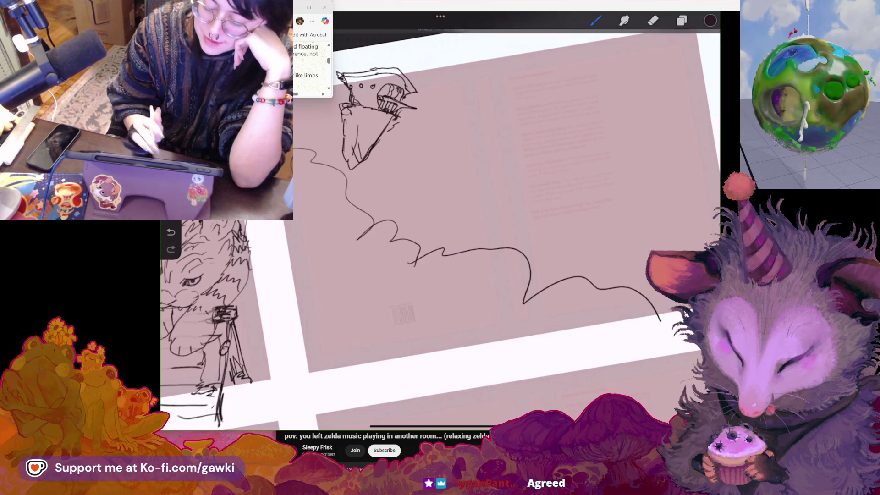
pyautogui.hotkey('ctrl', 'z')
pyautogui.moveTo(321, 113); pyautogui.dragTo(335, 117)
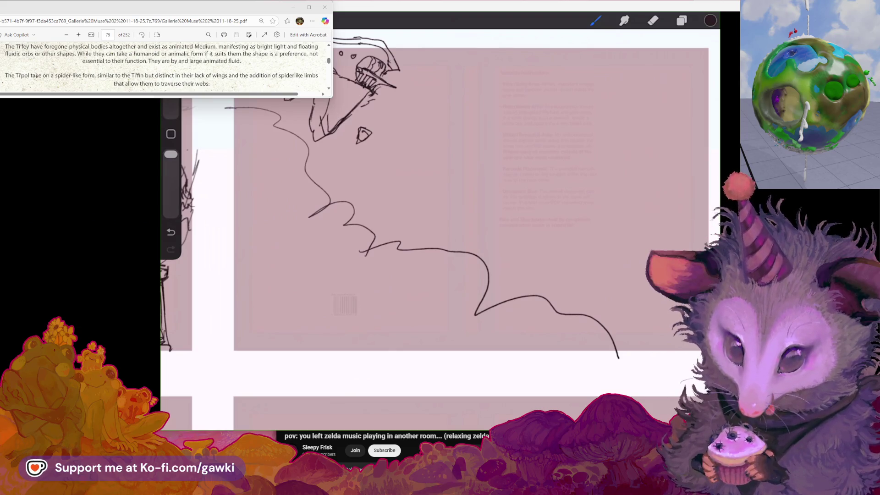
# Scroll the canvas view up over the temple rock.
pyautogui.scroll(2, 440, 220)
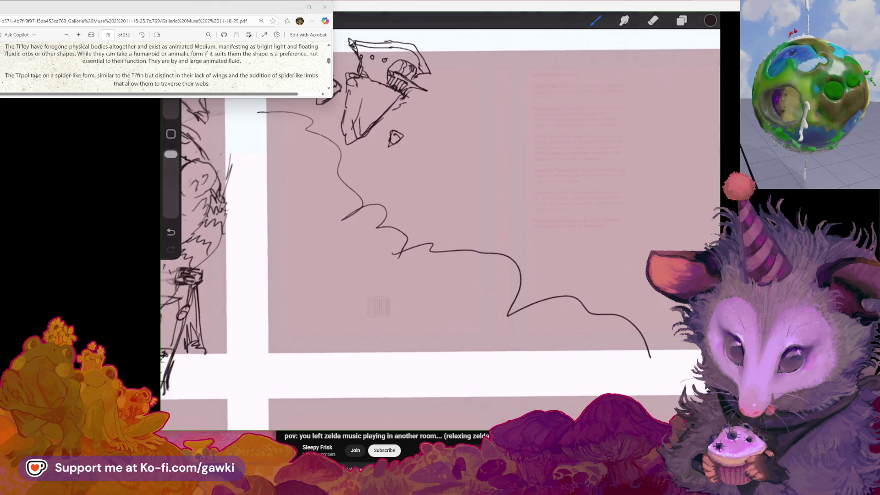
# Lasso the temple rock and fragments, move it down-right, shrink it, and tilt it about 25° counter-clockwise.
pyautogui.press('s')
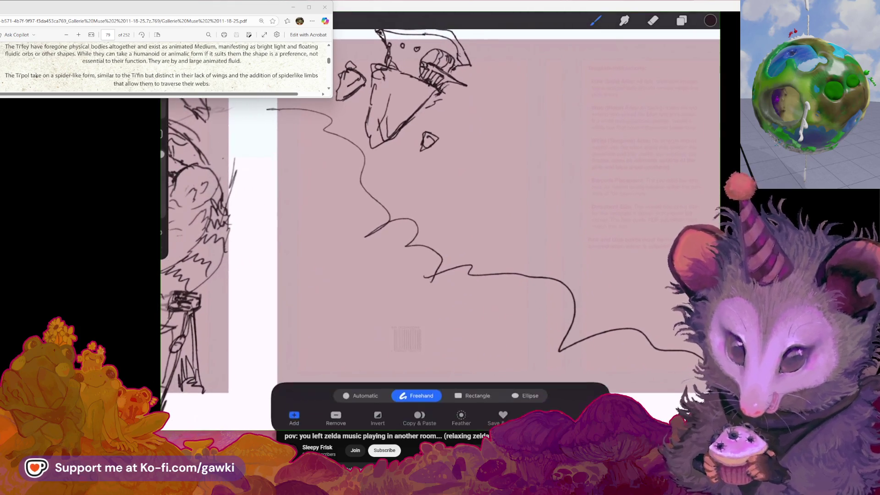
pyautogui.moveTo(326, 99)
pyautogui.mouseDown()
pyautogui.moveTo(321, 135)
pyautogui.moveTo(363, 193)
pyautogui.mouseUp()
pyautogui.press('v')
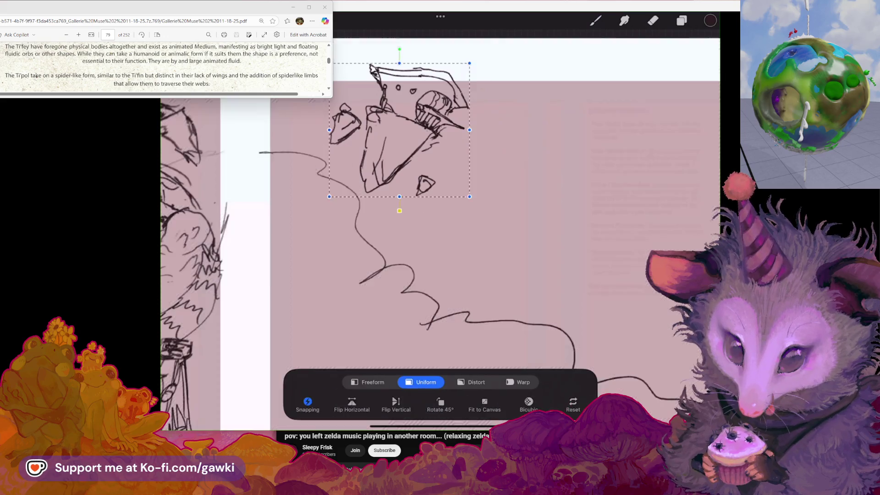
pyautogui.moveTo(399, 130); pyautogui.dragTo(439, 166)
pyautogui.moveTo(509, 99); pyautogui.dragTo(481, 122)
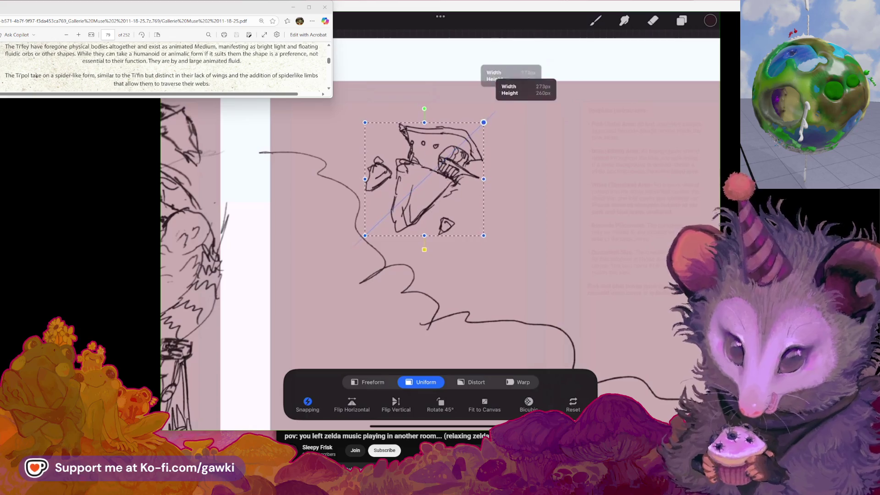
pyautogui.moveTo(421, 183); pyautogui.dragTo(405, 162)
pyautogui.moveTo(346, 106); pyautogui.dragTo(359, 117)
pyautogui.moveTo(466, 117)
pyautogui.mouseDown()
pyautogui.moveTo(454, 112)
pyautogui.moveTo(447, 135)
pyautogui.mouseUp()
pyautogui.click(595, 20)
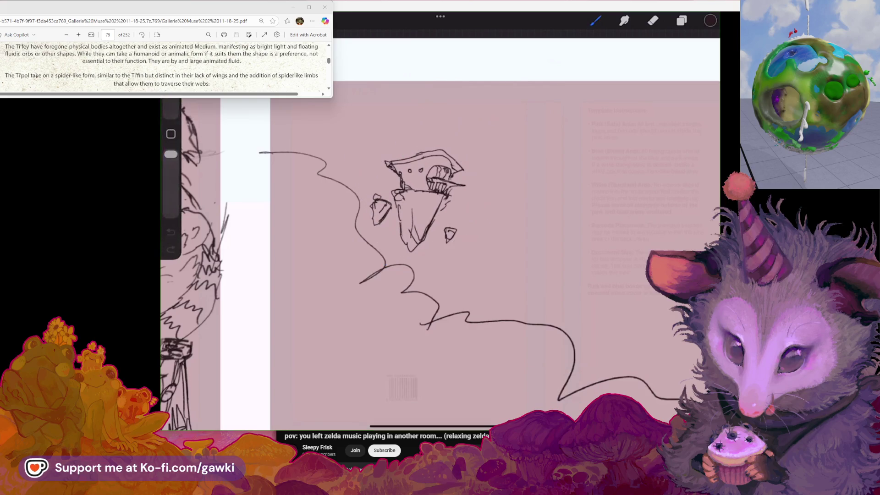
pyautogui.scroll(3, 358, 206)
# Undo two stray strokes and sketch a hatched inverted-triangle floating shape at upper right.
pyautogui.hotkey('ctrl', 'z')
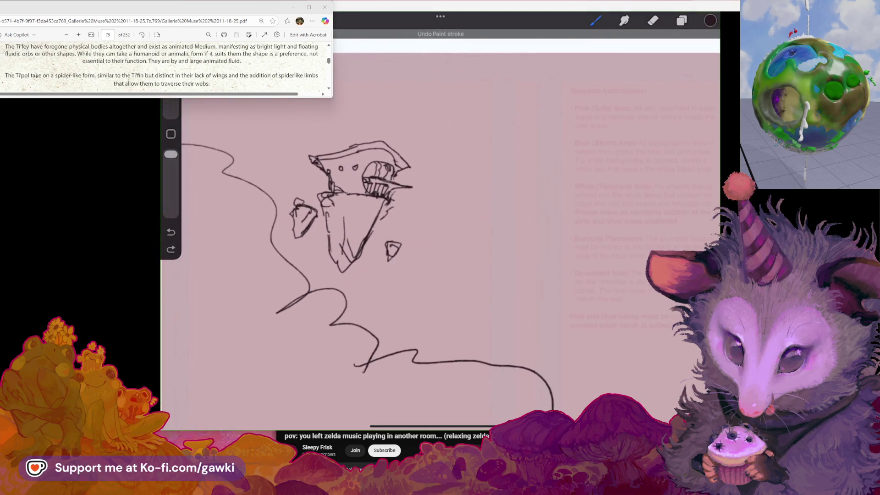
pyautogui.hotkey('ctrl', 'z')
pyautogui.moveTo(452, 102)
pyautogui.mouseDown()
pyautogui.moveTo(423, 100)
pyautogui.moveTo(461, 144)
pyautogui.mouseUp()
pyautogui.moveTo(470, 116)
pyautogui.mouseDown()
pyautogui.moveTo(434, 152)
pyautogui.moveTo(480, 147)
pyautogui.mouseUp()
pyautogui.moveTo(447, 103); pyautogui.dragTo(458, 91)
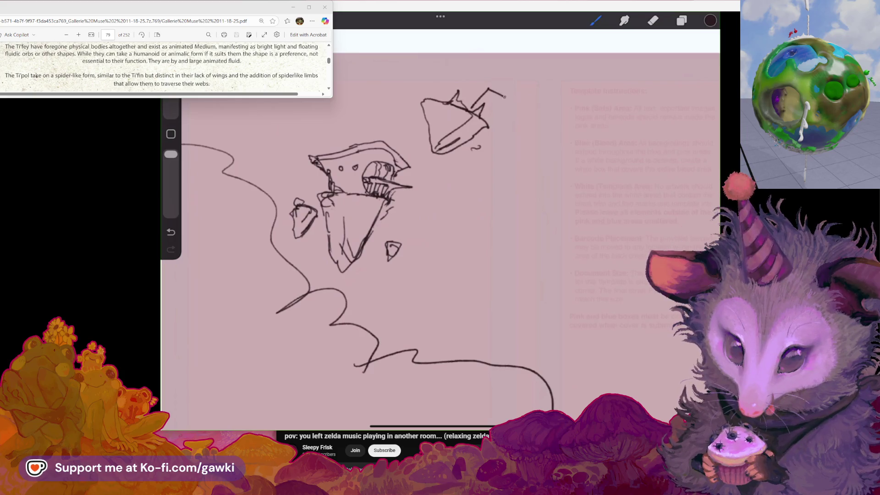
pyautogui.moveTo(488, 119); pyautogui.dragTo(495, 136)
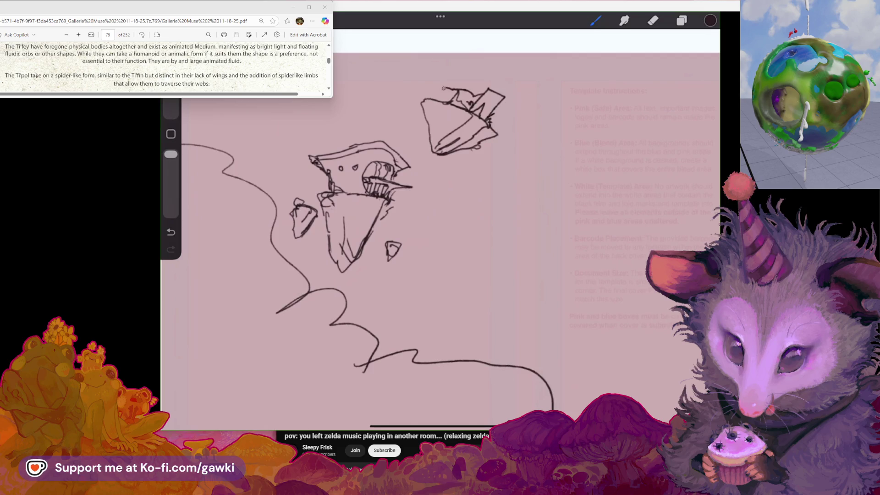
pyautogui.scroll(2, 376, 269)
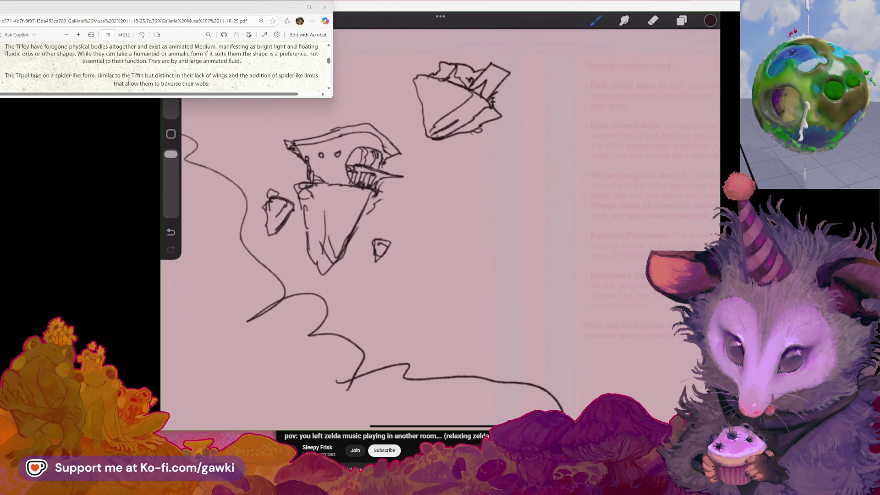
pyautogui.scroll(-3, 434, 245)
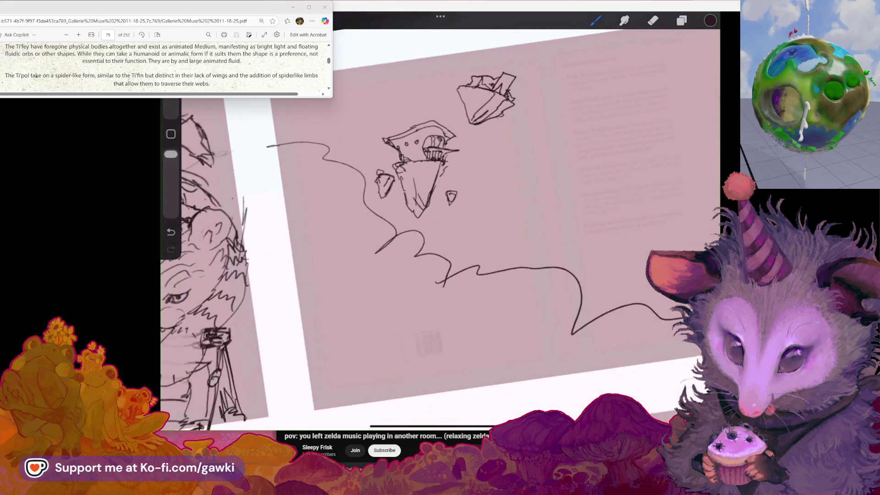
pyautogui.scroll(-2, 434, 229)
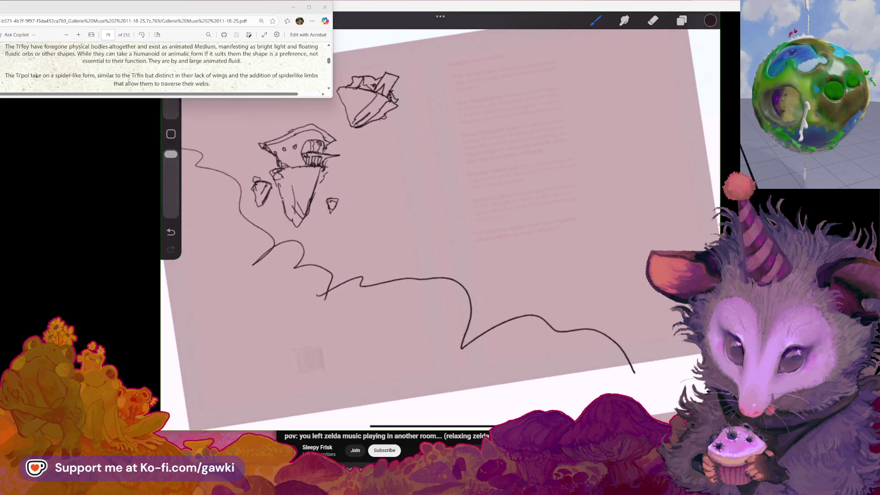
pyautogui.scroll(-2, 435, 229)
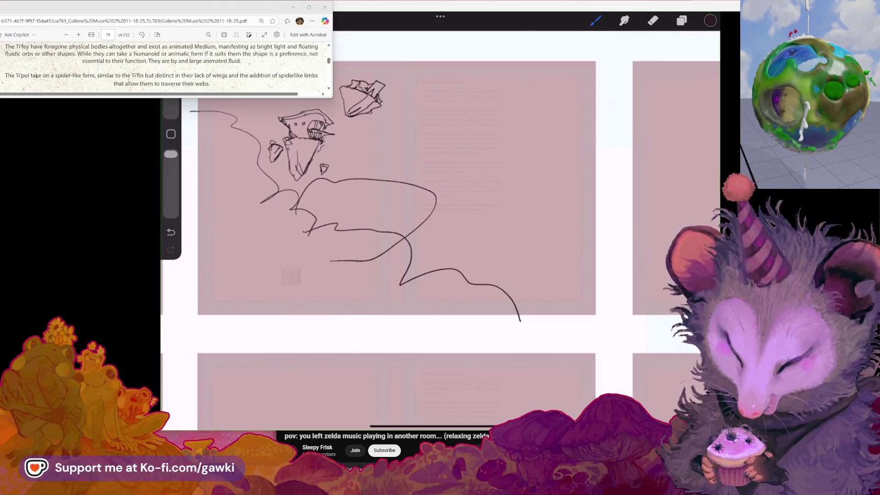
# Sketch a large rock outline below the temple rock, undoing and redrawing stray strokes.
pyautogui.moveTo(293, 209); pyautogui.dragTo(311, 241)
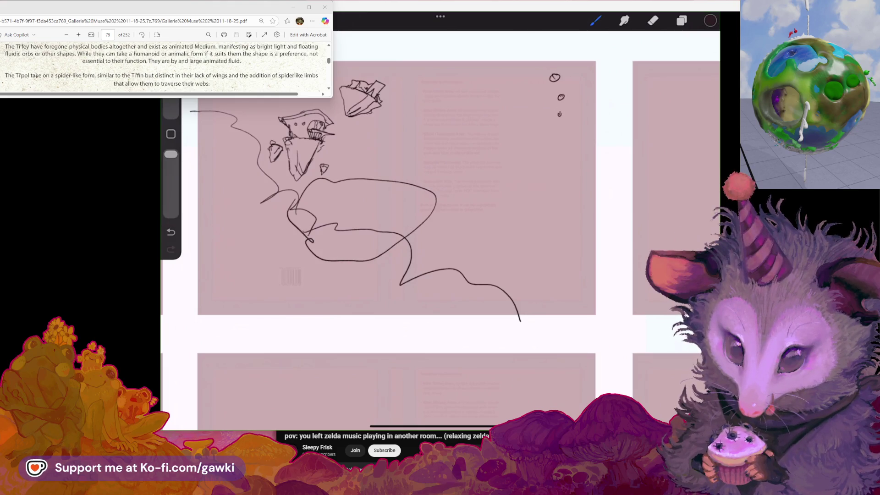
pyautogui.scroll(-2, 434, 229)
pyautogui.hotkey('ctrl', 'z')
pyautogui.scroll(2, 434, 183)
pyautogui.hotkey('ctrl', 'z')
pyautogui.scroll(1, 434, 183)
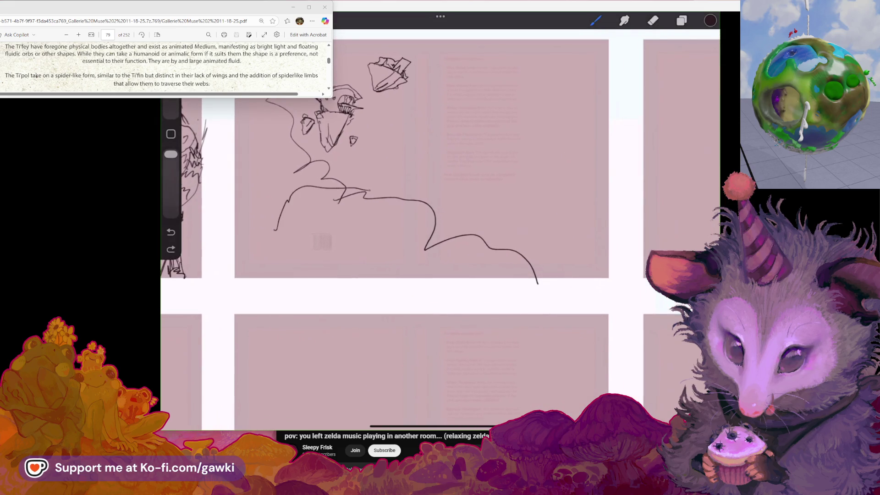
pyautogui.hotkey('ctrl', 'z')
pyautogui.moveTo(310, 212)
pyautogui.mouseDown()
pyautogui.moveTo(381, 167)
pyautogui.moveTo(285, 163)
pyautogui.mouseUp()
pyautogui.hotkey('ctrl', 'z')
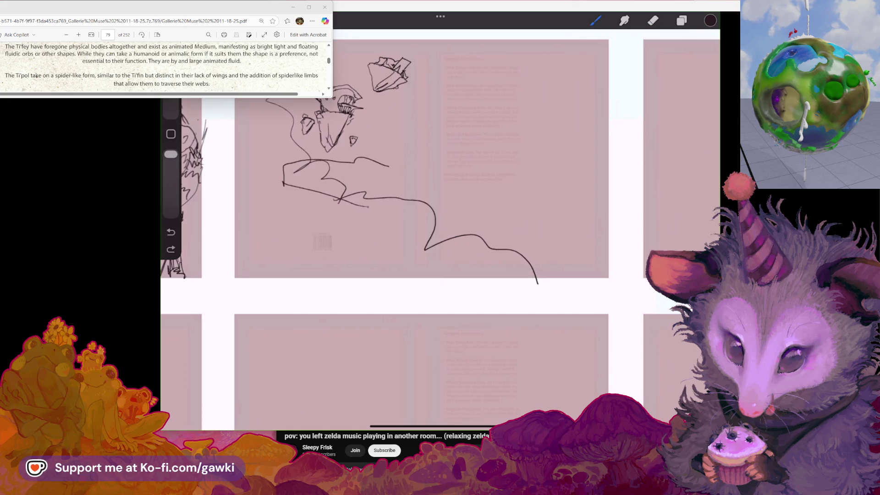
pyautogui.moveTo(401, 167); pyautogui.dragTo(403, 208)
pyautogui.moveTo(305, 193)
pyautogui.mouseDown()
pyautogui.moveTo(345, 208)
pyautogui.moveTo(321, 287)
pyautogui.mouseUp()
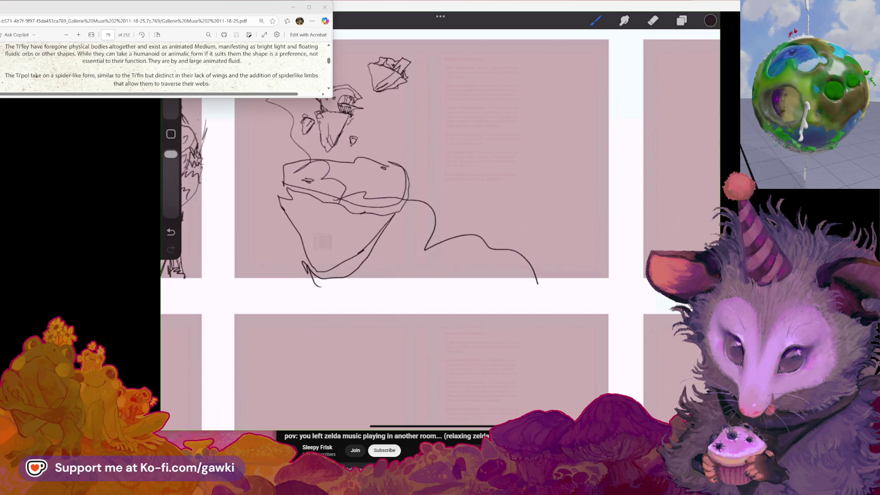
pyautogui.scroll(2, 413, 184)
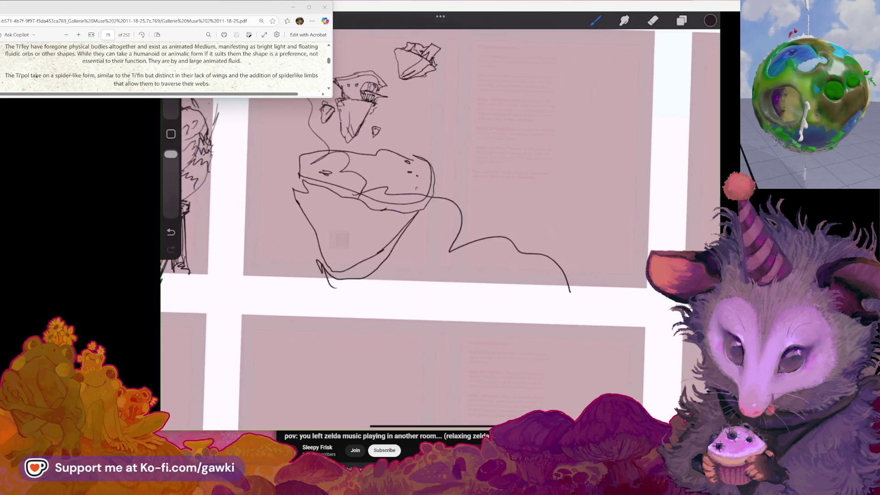
# Lasso the new rock, enlarge it, and move it down and left.
pyautogui.press('s')
pyautogui.moveTo(306, 146); pyautogui.dragTo(264, 258)
pyautogui.moveTo(421, 134); pyautogui.dragTo(420, 133)
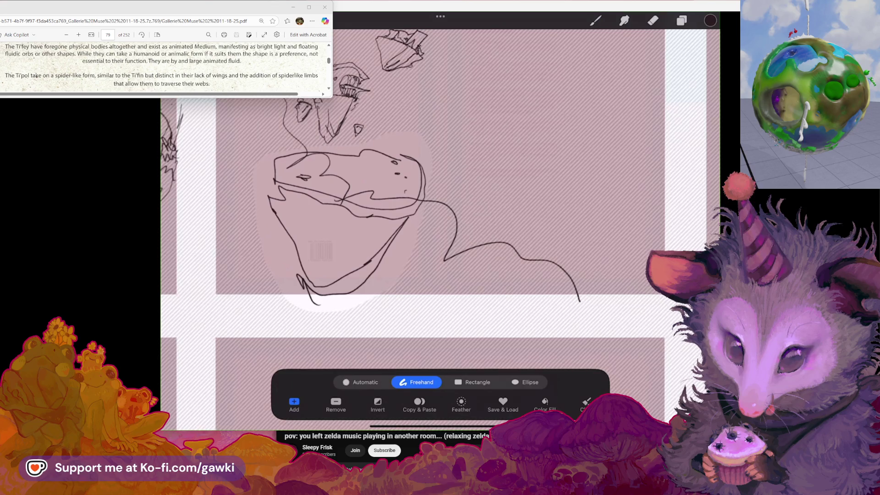
pyautogui.press('v')
pyautogui.moveTo(265, 145); pyautogui.dragTo(257, 137)
pyautogui.moveTo(342, 221)
pyautogui.mouseDown()
pyautogui.moveTo(309, 254)
pyautogui.moveTo(300, 288)
pyautogui.moveTo(310, 283)
pyautogui.mouseUp()
pyautogui.moveTo(395, 199); pyautogui.dragTo(403, 191)
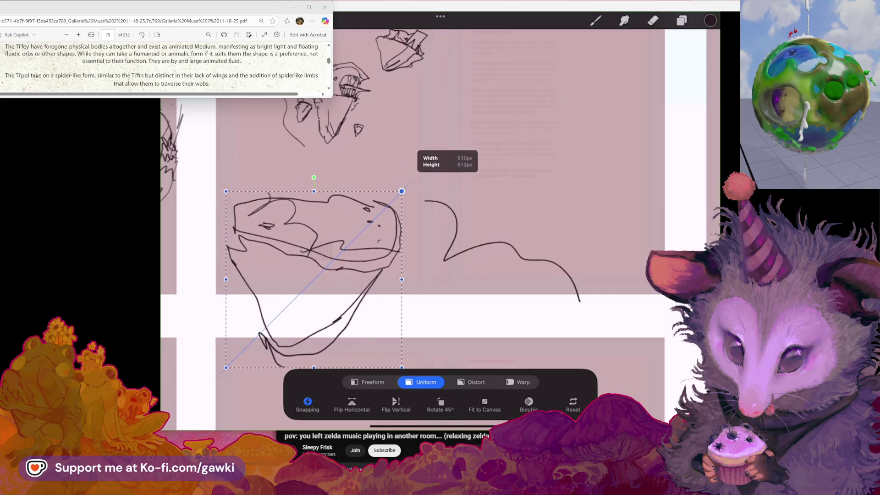
pyautogui.click(624, 20)
pyautogui.scroll(-3, 440, 220)
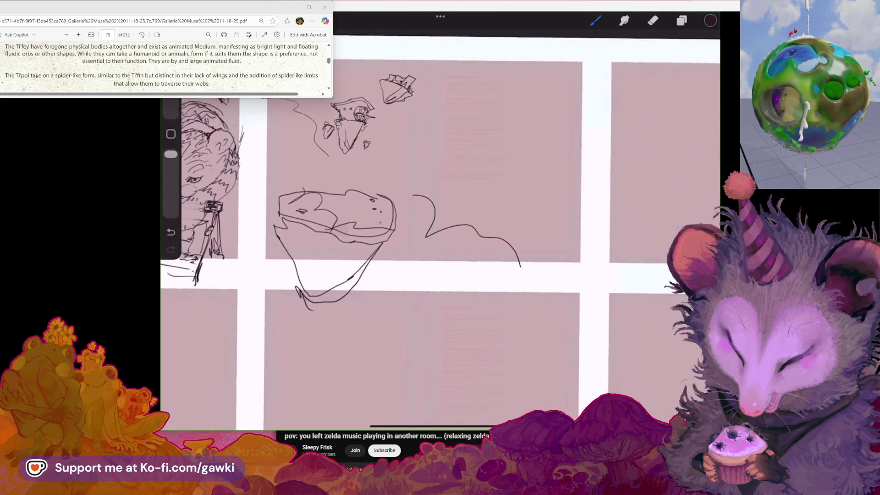
pyautogui.scroll(2, 440, 220)
# Lasso the whole panel sketch, flip it horizontally, shift it right and up, and shrink it slightly.
pyautogui.press('s')
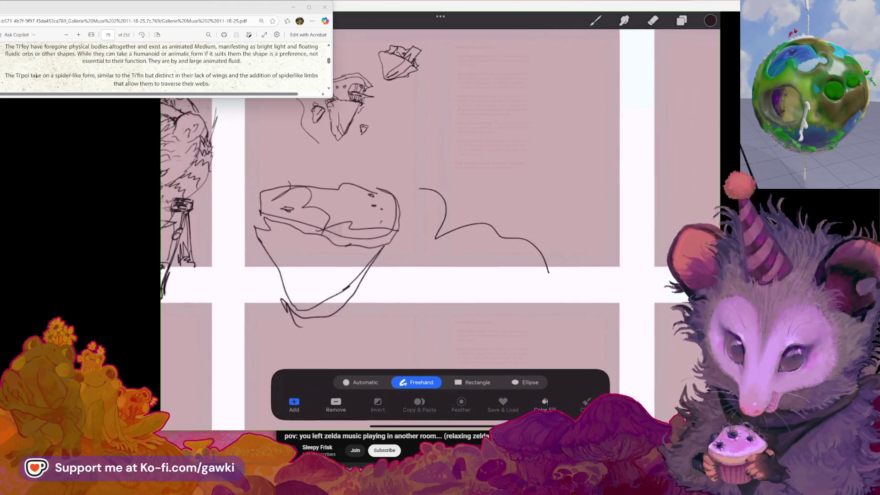
pyautogui.scroll(-2, 440, 221)
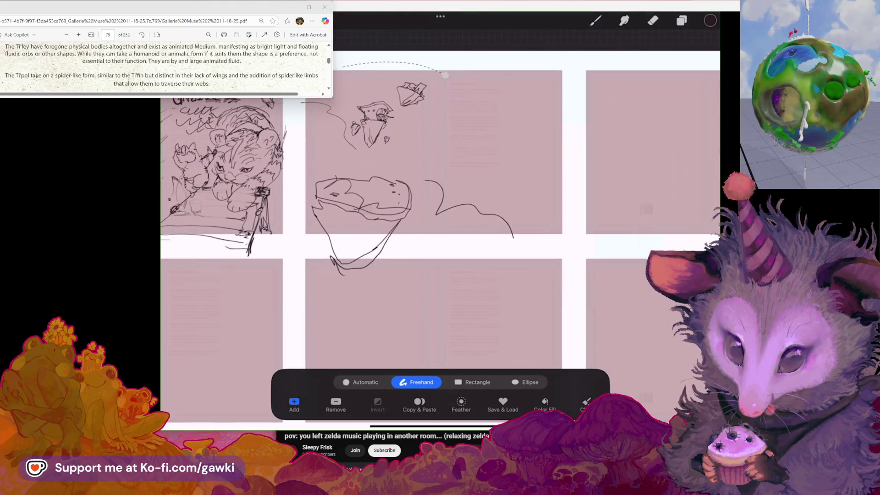
pyautogui.moveTo(299, 164); pyautogui.dragTo(431, 306)
pyautogui.click(445, 75)
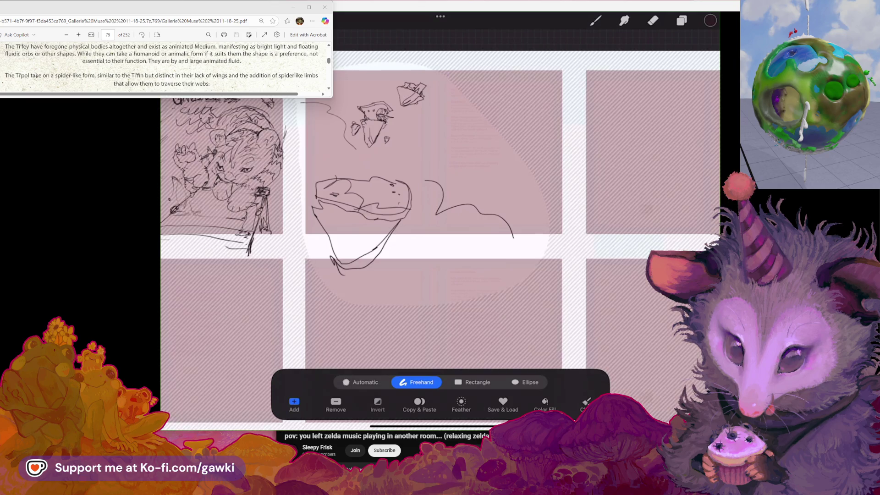
pyautogui.scroll(1, 440, 220)
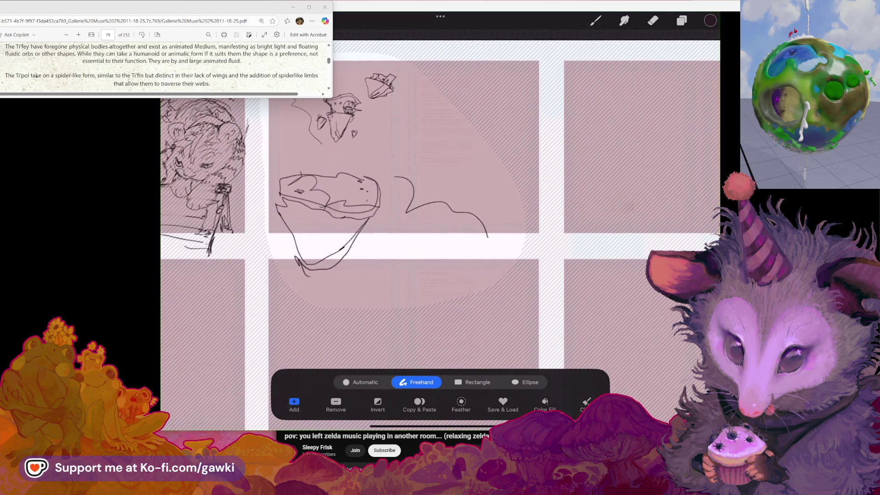
pyautogui.press('v')
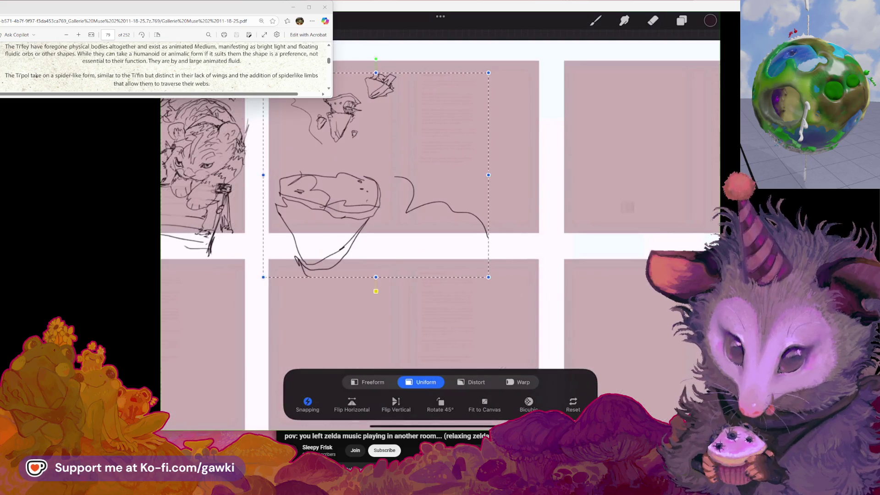
pyautogui.click(352, 405)
pyautogui.moveTo(376, 183); pyautogui.dragTo(415, 177)
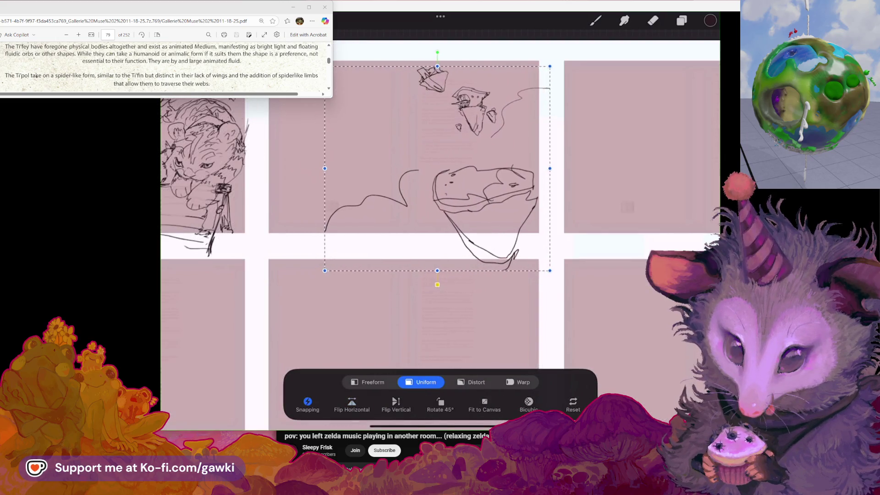
pyautogui.scroll(2, 364, 186)
pyautogui.scroll(-1, 404, 184)
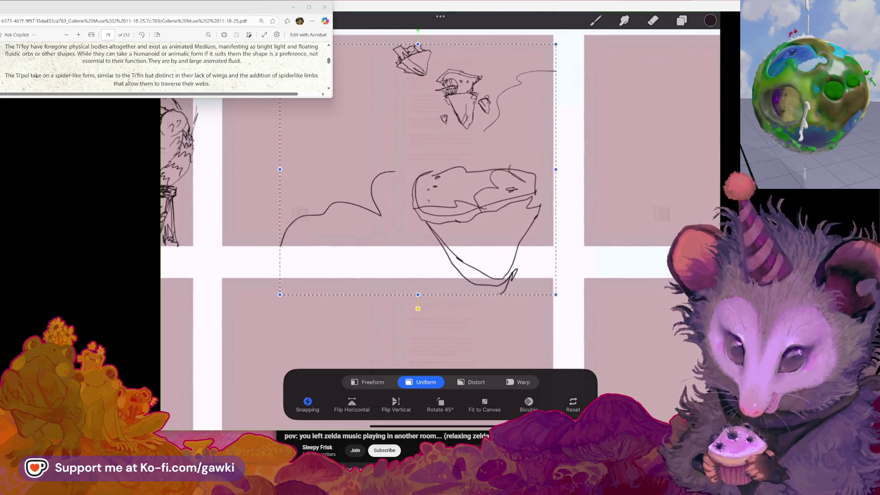
pyautogui.moveTo(272, 296); pyautogui.dragTo(291, 280)
pyautogui.moveTo(403, 183); pyautogui.dragTo(409, 193)
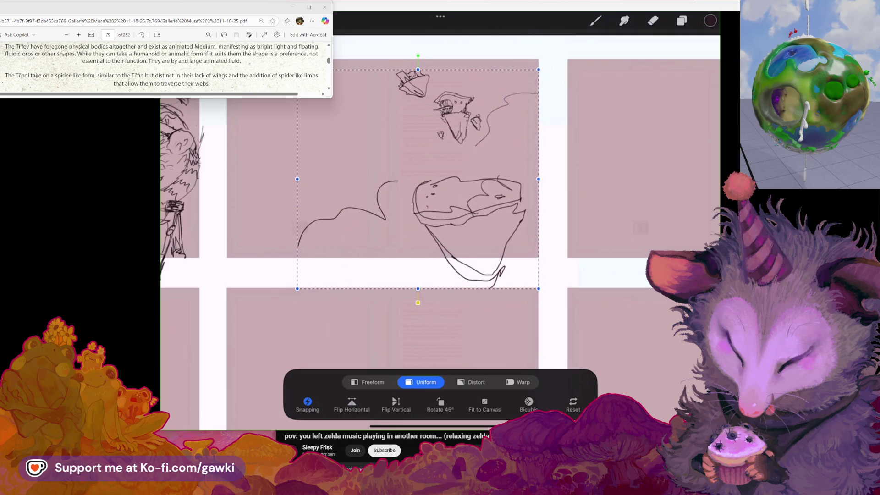
pyautogui.scroll(2, 418, 179)
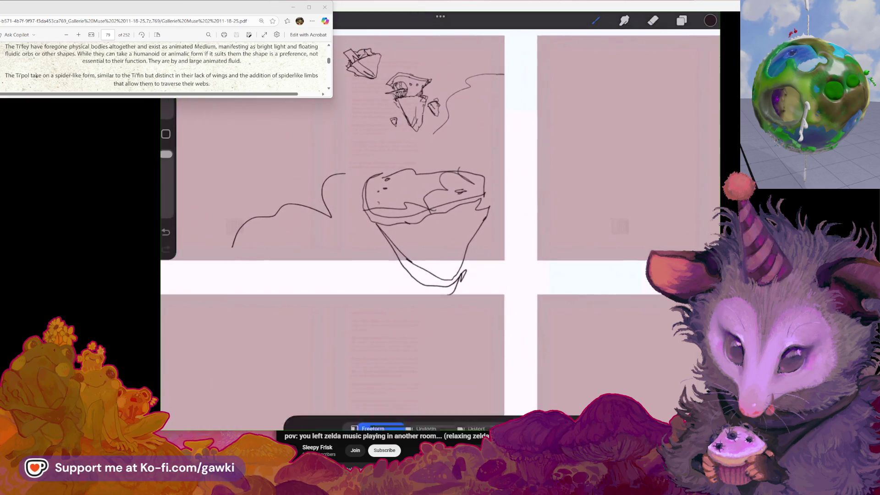
# Warp the big rock into a flatter, slanted wedge by pulling its corners and middle.
pyautogui.click(463, 157)
pyautogui.click(624, 20)
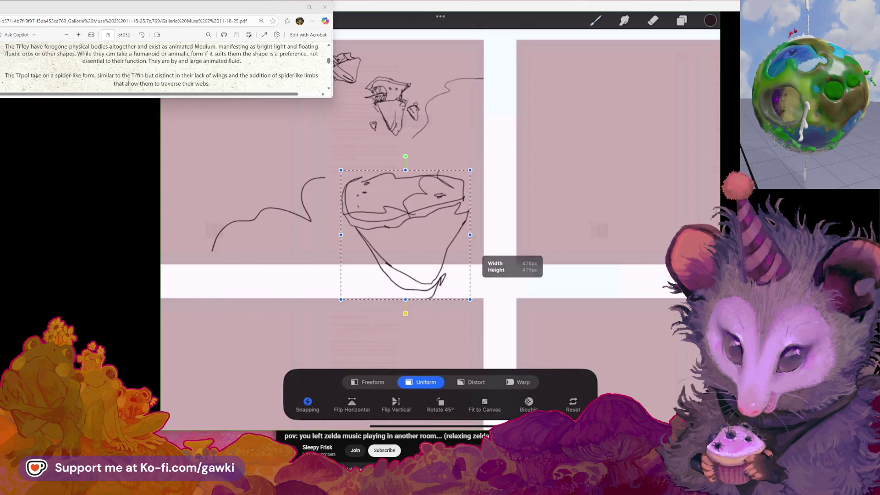
pyautogui.click(473, 382)
pyautogui.click(518, 382)
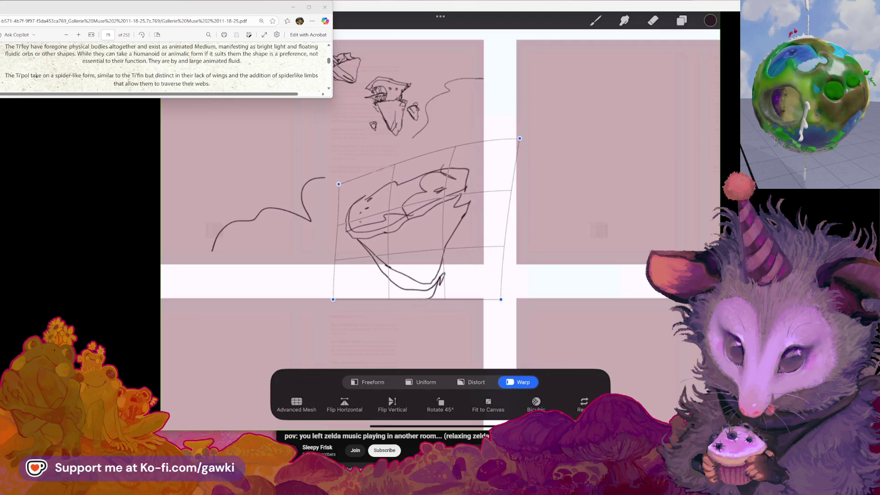
pyautogui.moveTo(463, 206); pyautogui.dragTo(451, 208)
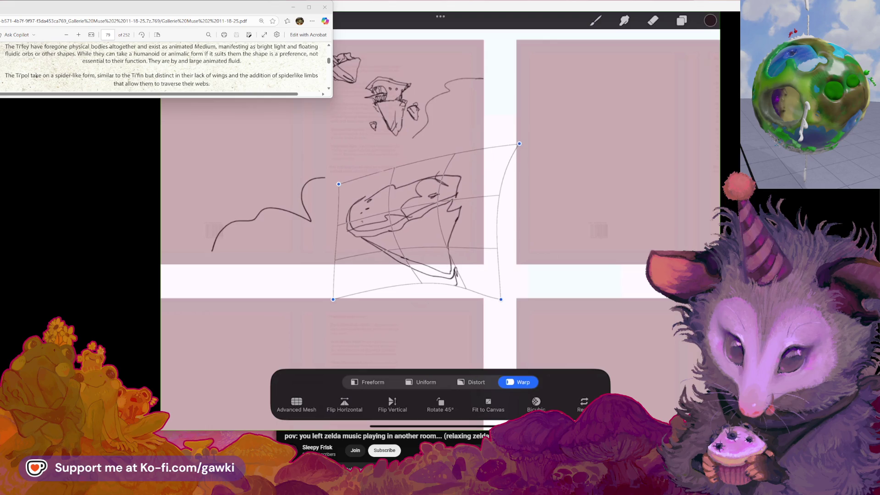
pyautogui.moveTo(519, 144); pyautogui.dragTo(512, 147)
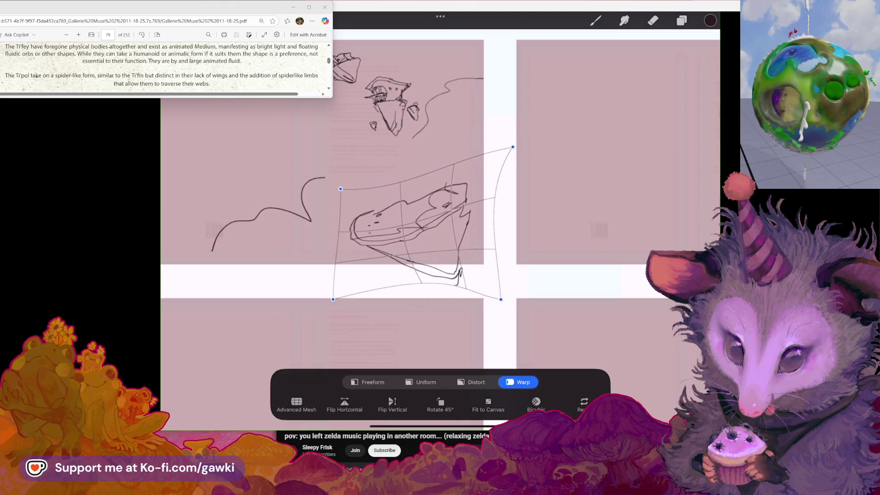
pyautogui.moveTo(340, 185); pyautogui.dragTo(340, 188)
pyautogui.moveTo(413, 220); pyautogui.dragTo(418, 225)
pyautogui.click(596, 20)
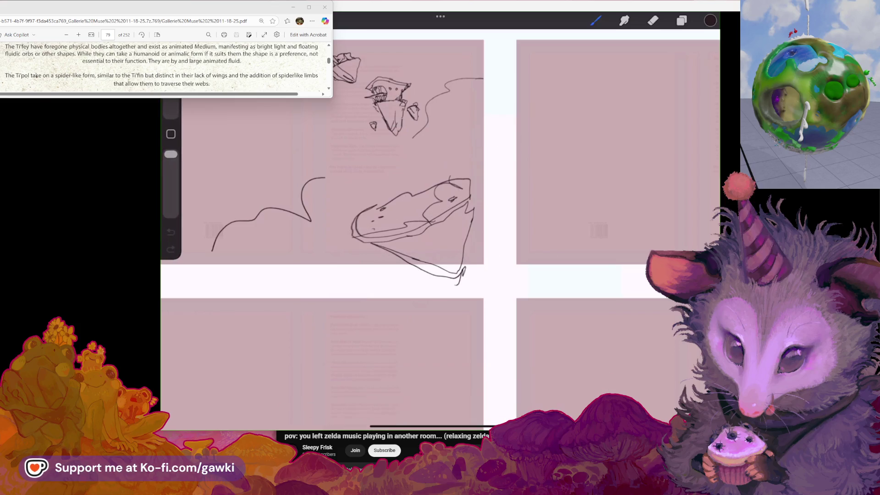
pyautogui.scroll(5, 390, 229)
pyautogui.scroll(-3, 389, 229)
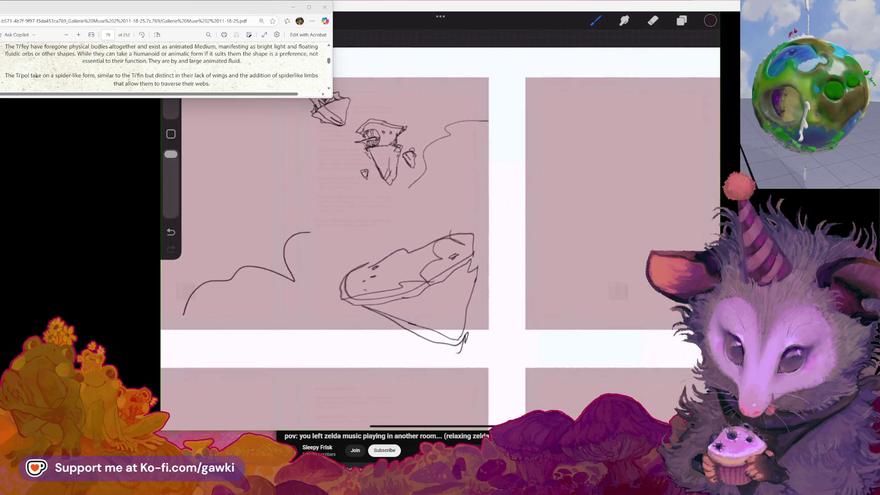
# Lasso the upper floating sketch and uniformly shrink it, moving it toward the top-right.
pyautogui.moveTo(390, 229); pyautogui.dragTo(440, 216)
pyautogui.click(624, 20)
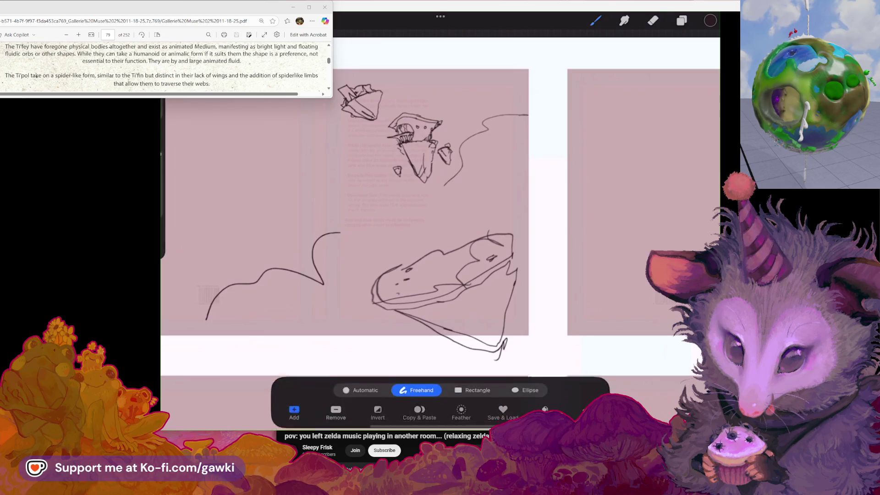
pyautogui.moveTo(443, 98)
pyautogui.mouseDown()
pyautogui.moveTo(395, 97)
pyautogui.moveTo(381, 183)
pyautogui.moveTo(459, 105)
pyautogui.mouseUp()
pyautogui.press('v')
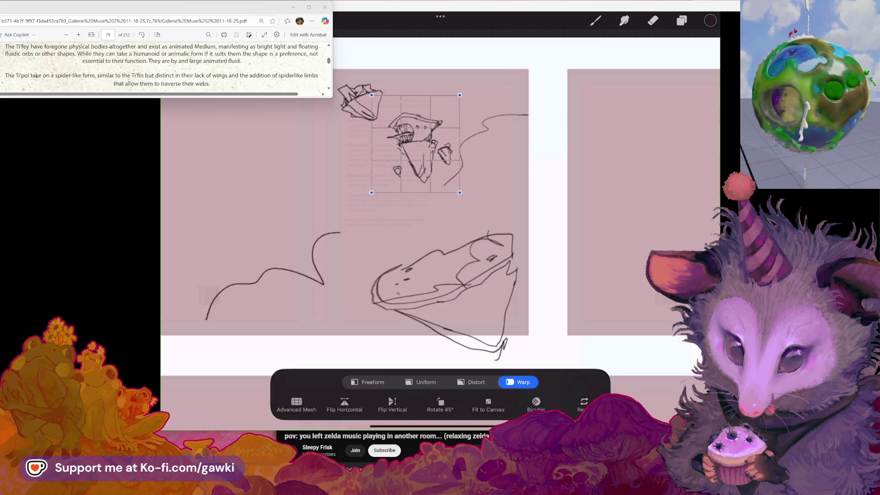
pyautogui.click(426, 382)
pyautogui.moveTo(416, 144); pyautogui.dragTo(487, 127)
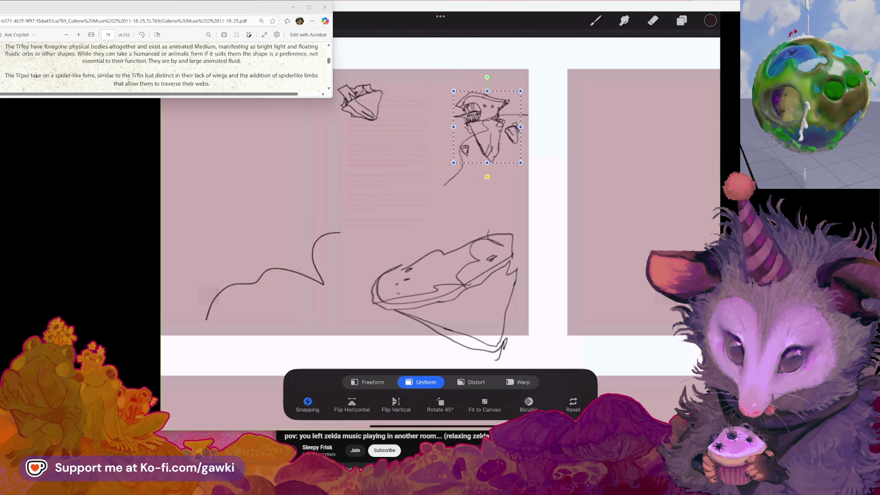
pyautogui.click(596, 20)
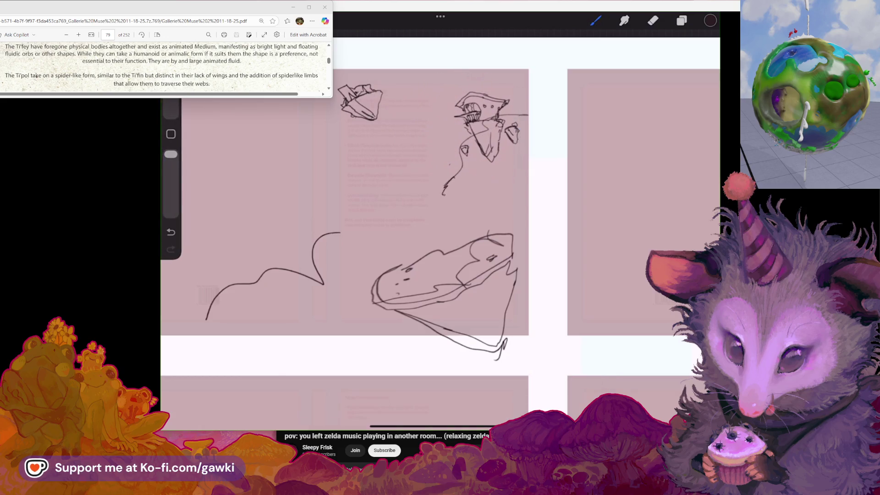
# Erase the thin tail line below the sketch and add a short arc to its right.
pyautogui.click(653, 21)
pyautogui.moveTo(444, 195)
pyautogui.mouseDown()
pyautogui.moveTo(460, 133)
pyautogui.moveTo(464, 152)
pyautogui.mouseUp()
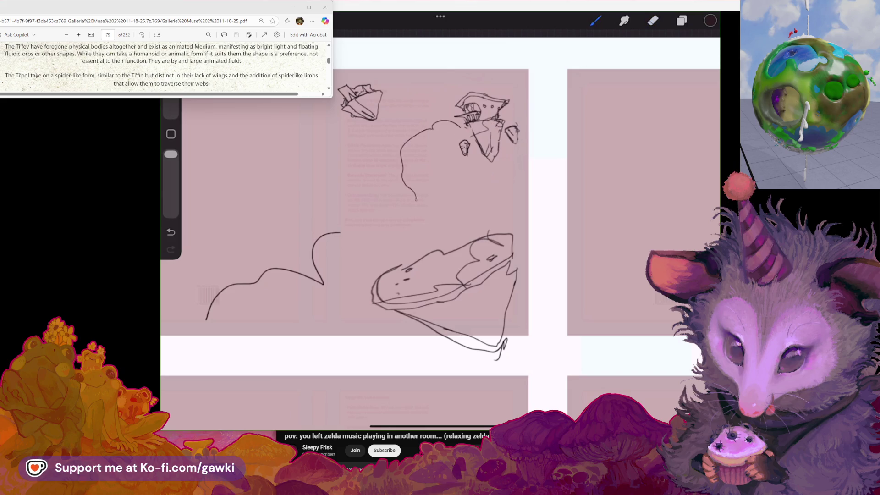
pyautogui.hotkey('ctrl', 'z')
pyautogui.moveTo(504, 115); pyautogui.dragTo(539, 121)
# Extend the long diagonal line down-left, erase a stray curve, and draw the jagged cliff outline.
pyautogui.hotkey('ctrl', 'z')
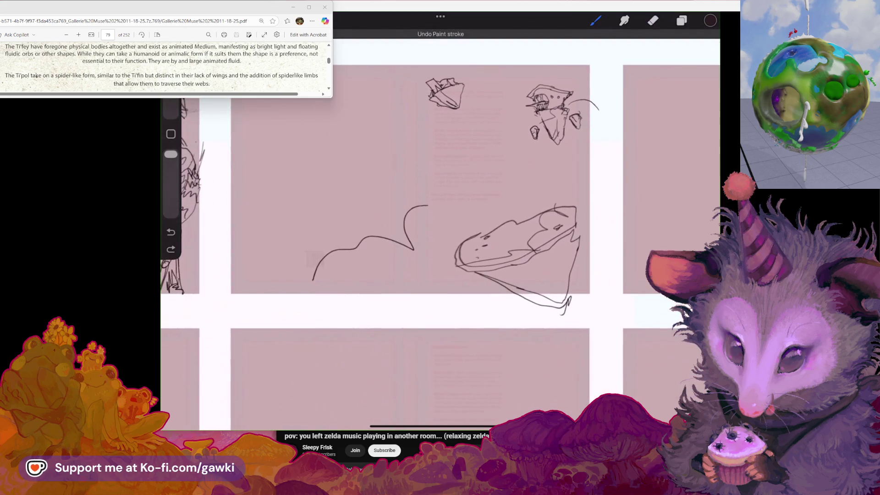
pyautogui.moveTo(562, 73); pyautogui.dragTo(590, 65)
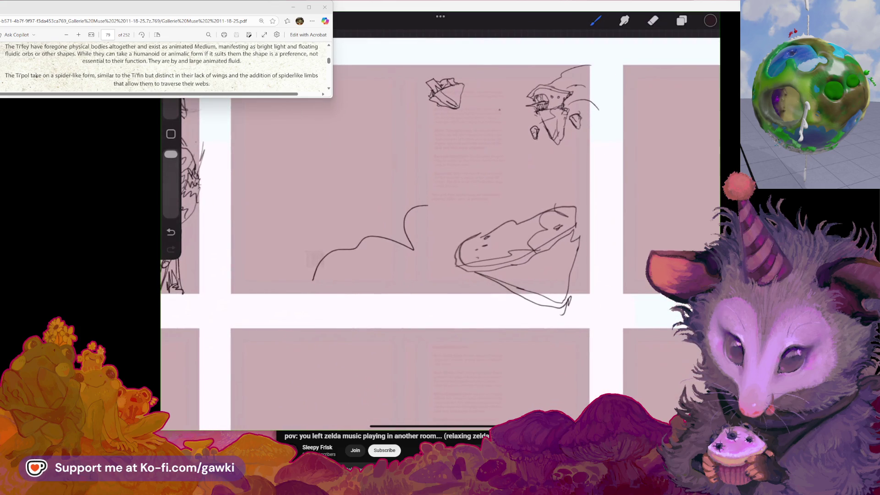
pyautogui.moveTo(288, 228); pyautogui.dragTo(219, 292)
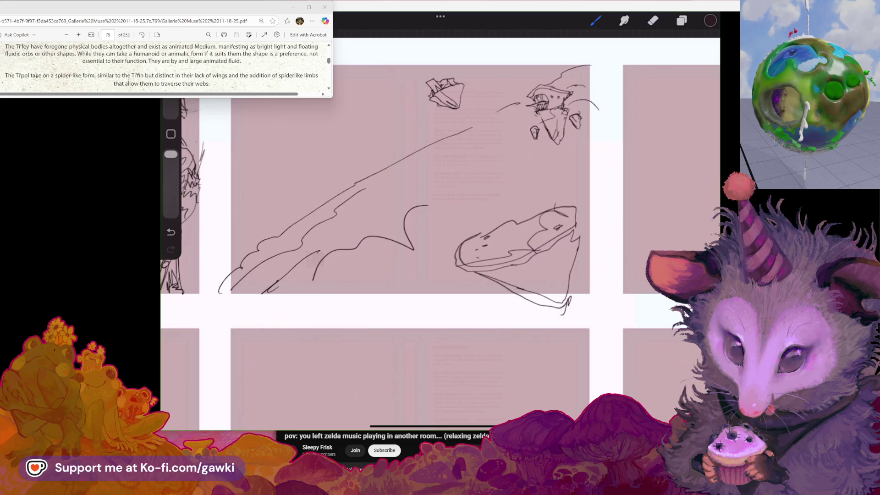
pyautogui.moveTo(428, 207)
pyautogui.mouseDown()
pyautogui.moveTo(403, 248)
pyautogui.moveTo(323, 259)
pyautogui.mouseUp()
pyautogui.click(596, 20)
pyautogui.moveTo(349, 201)
pyautogui.mouseDown()
pyautogui.moveTo(415, 168)
pyautogui.moveTo(423, 182)
pyautogui.moveTo(391, 269)
pyautogui.mouseUp()
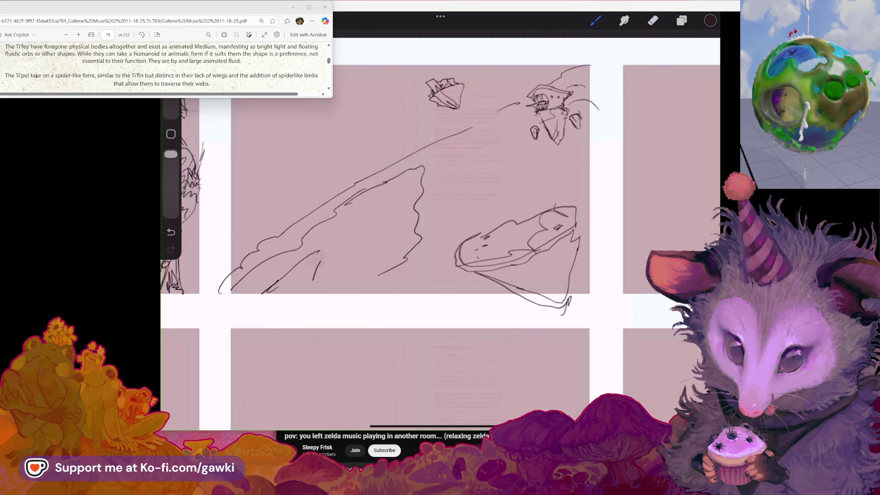
# Add an inner cliff line, erase and redraw the cliff's right edge, and hook the lower line.
pyautogui.moveTo(569, 302)
pyautogui.mouseDown()
pyautogui.moveTo(521, 304)
pyautogui.moveTo(579, 324)
pyautogui.moveTo(590, 265)
pyautogui.moveTo(541, 330)
pyautogui.moveTo(568, 303)
pyautogui.moveTo(610, 326)
pyautogui.mouseUp()
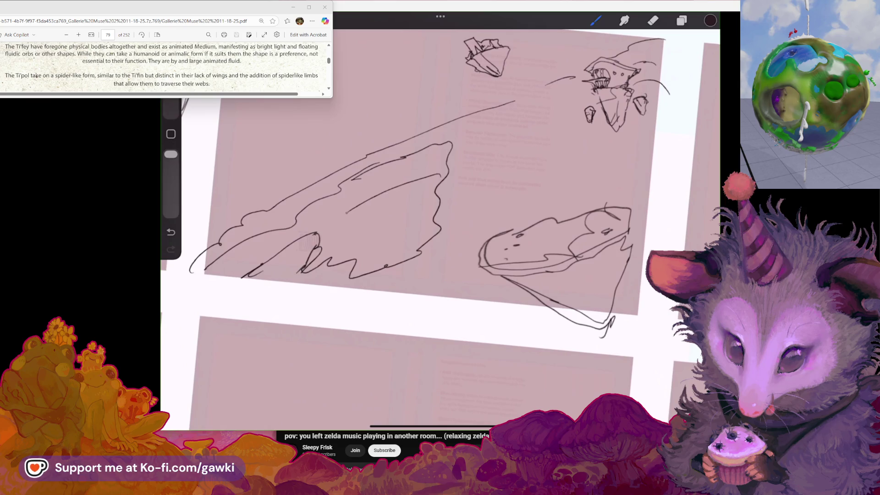
pyautogui.hotkey('ctrl', 'z')
pyautogui.moveTo(235, 272); pyautogui.dragTo(251, 258)
pyautogui.hotkey('ctrl', 'z')
pyautogui.moveTo(442, 159); pyautogui.dragTo(232, 275)
pyautogui.moveTo(609, 326)
pyautogui.mouseDown()
pyautogui.moveTo(613, 342)
pyautogui.moveTo(543, 301)
pyautogui.mouseUp()
pyautogui.click(652, 20)
pyautogui.moveTo(403, 138); pyautogui.dragTo(367, 239)
pyautogui.moveTo(400, 146); pyautogui.dragTo(479, 179)
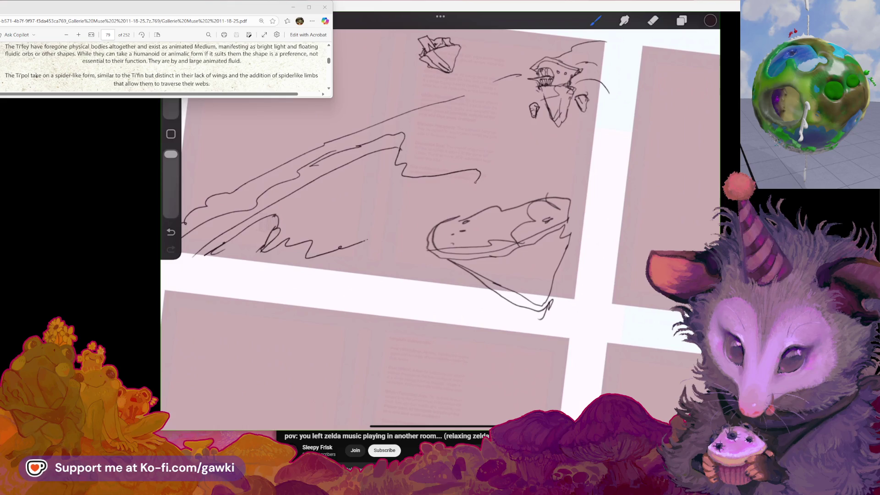
pyautogui.moveTo(366, 239); pyautogui.dragTo(389, 250)
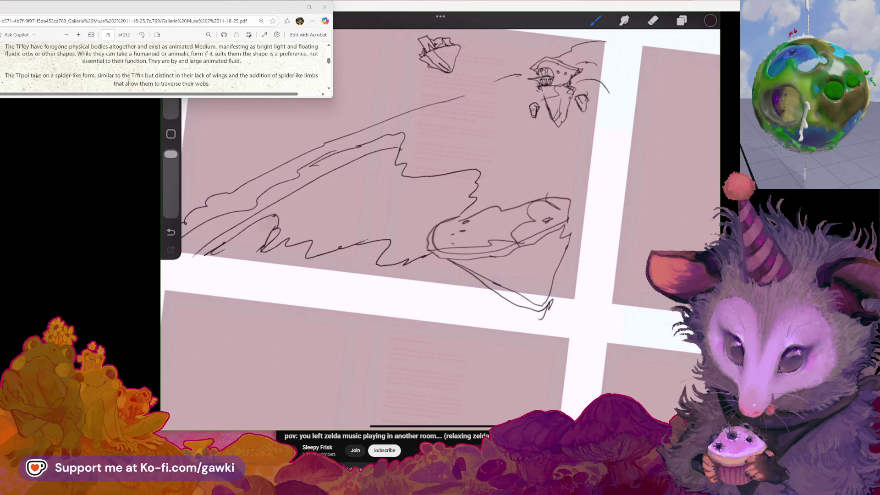
pyautogui.moveTo(500, 225)
pyautogui.mouseDown()
pyautogui.moveTo(491, 245)
pyautogui.moveTo(541, 302)
pyautogui.mouseUp()
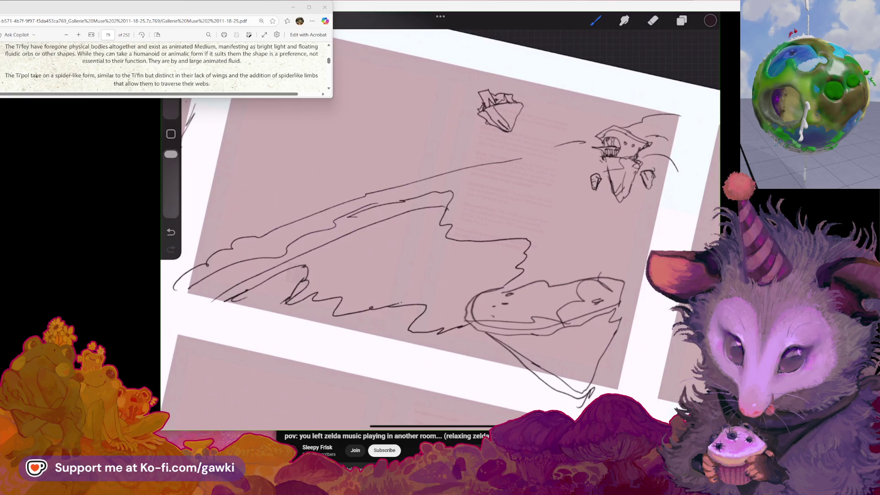
# Undo stray strokes and extend the lower outline of the upper-left triangular rock.
pyautogui.hotkey('ctrl', 'z')
pyautogui.moveTo(500, 110); pyautogui.dragTo(509, 201)
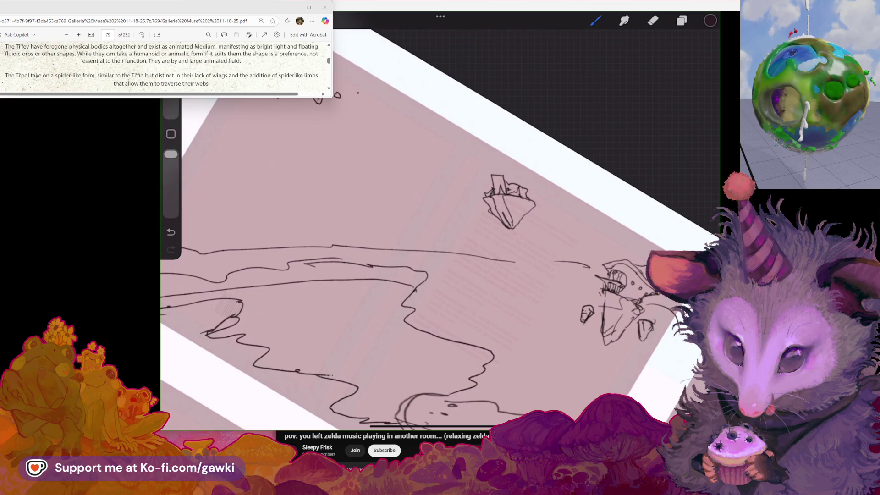
pyautogui.hotkey('ctrl', 'z')
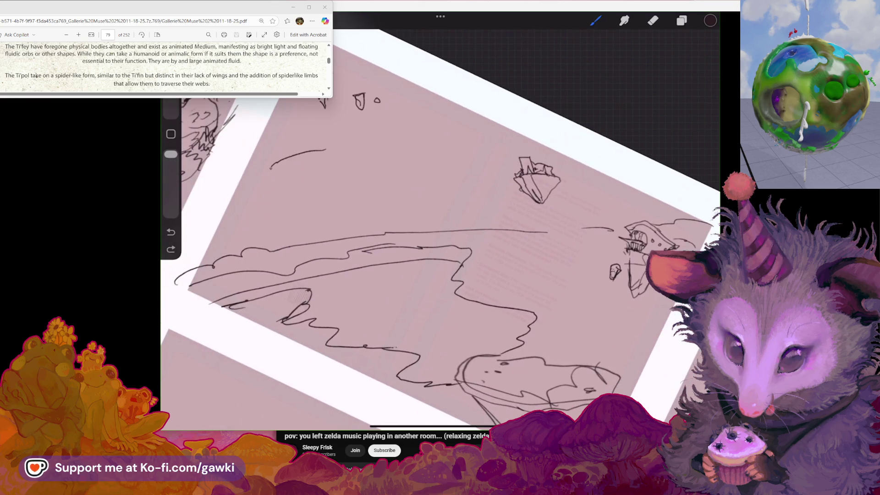
pyautogui.moveTo(301, 212); pyautogui.dragTo(345, 201)
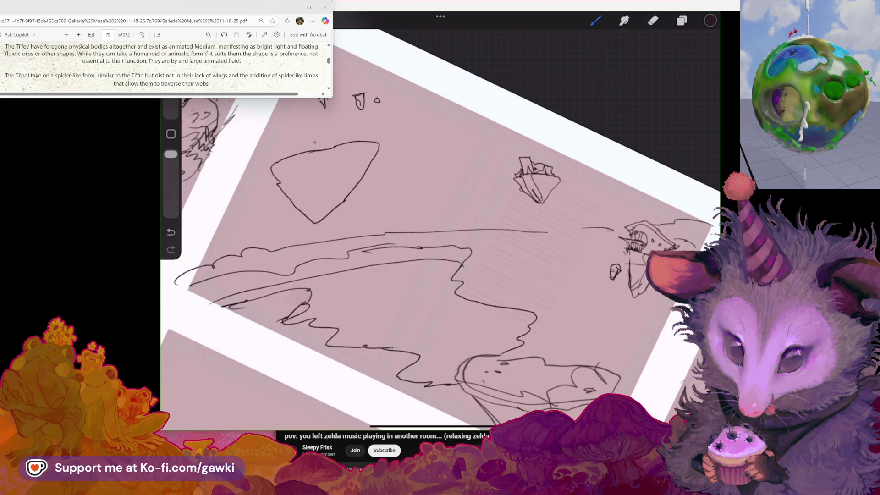
pyautogui.moveTo(285, 127); pyautogui.dragTo(336, 114)
pyautogui.hotkey('ctrl', 'z')
# Draw a temple base with columns atop the triangular rock, plus a small mark below.
pyautogui.moveTo(285, 156)
pyautogui.mouseDown()
pyautogui.moveTo(275, 138)
pyautogui.moveTo(348, 110)
pyautogui.mouseUp()
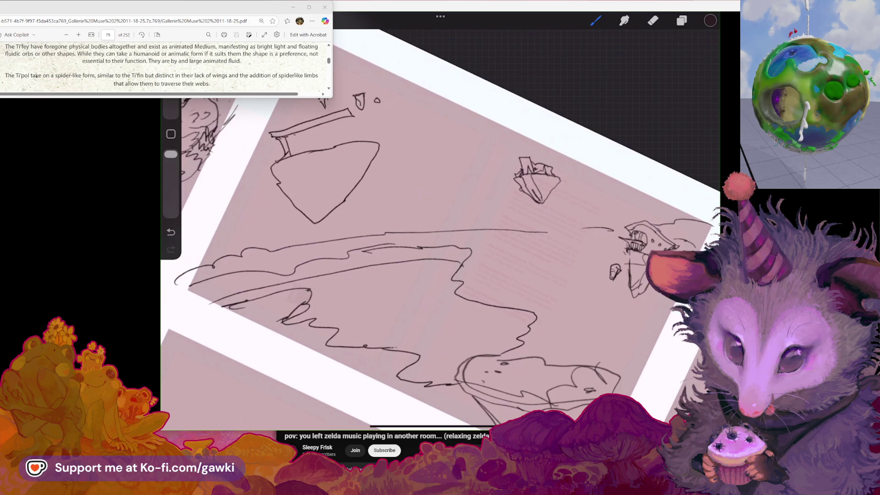
pyautogui.moveTo(328, 123)
pyautogui.mouseDown()
pyautogui.moveTo(330, 145)
pyautogui.moveTo(359, 143)
pyautogui.mouseUp()
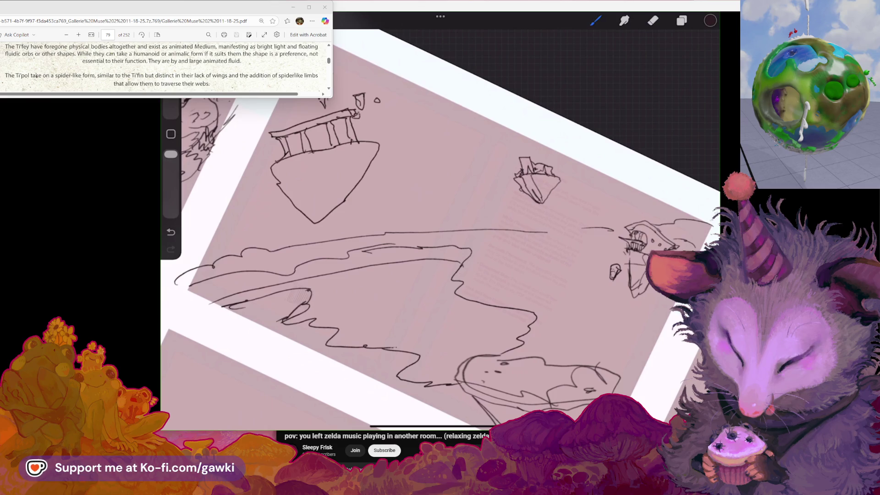
pyautogui.moveTo(360, 136); pyautogui.dragTo(364, 143)
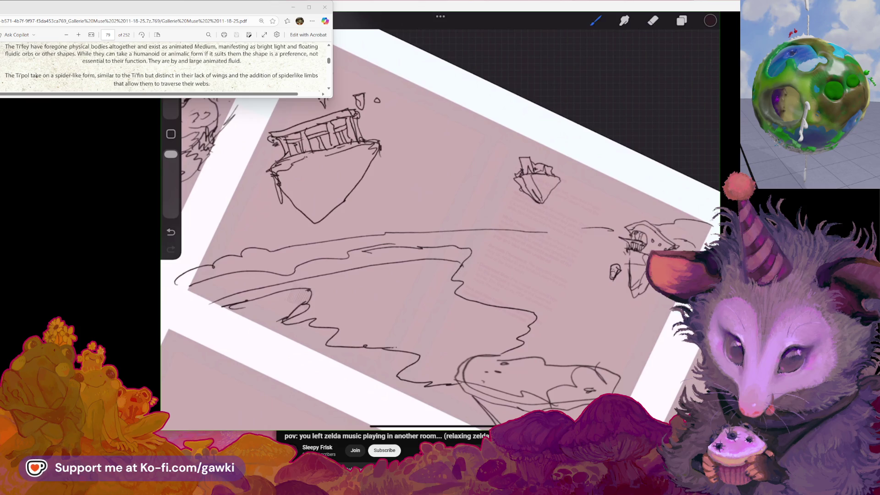
pyautogui.moveTo(315, 156); pyautogui.dragTo(317, 167)
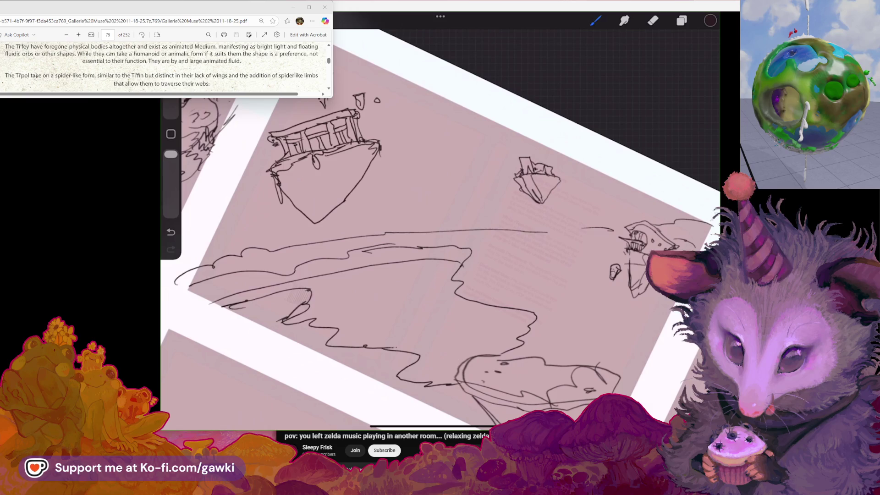
# Lasso the top-right debris sketch, scale it up, and nudge it up-left near the corner.
pyautogui.scroll(-2, 440, 220)
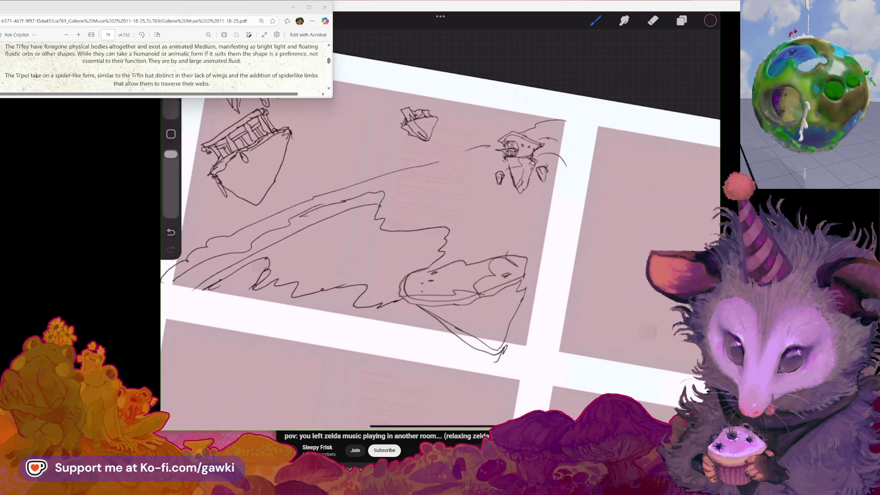
pyautogui.scroll(-3, 440, 220)
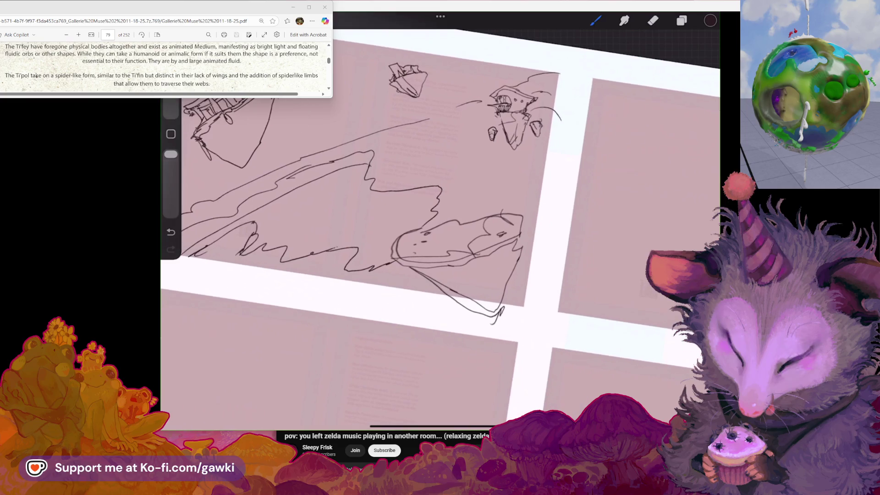
pyautogui.press('s')
pyautogui.moveTo(504, 83); pyautogui.dragTo(532, 92)
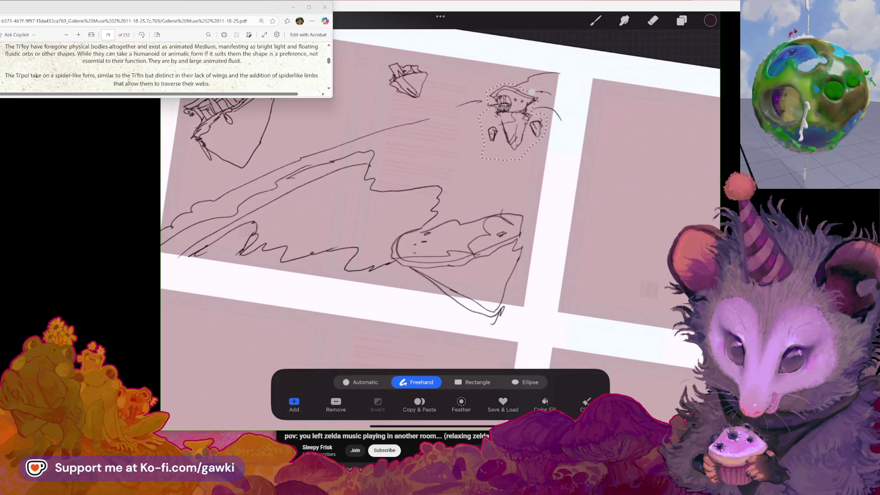
pyautogui.press('v')
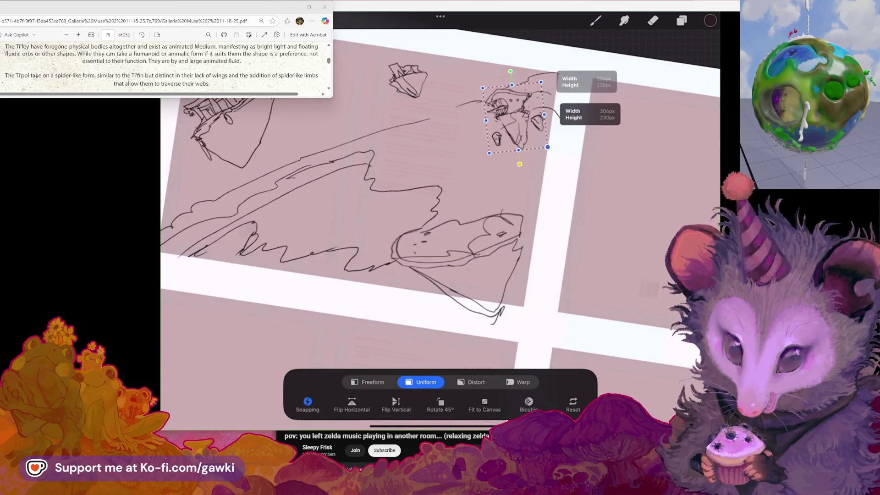
pyautogui.moveTo(539, 154); pyautogui.dragTo(586, 182)
pyautogui.moveTo(534, 134)
pyautogui.mouseDown()
pyautogui.moveTo(504, 139)
pyautogui.moveTo(516, 141)
pyautogui.mouseUp()
pyautogui.moveTo(577, 197); pyautogui.dragTo(564, 194)
pyautogui.moveTo(513, 147); pyautogui.dragTo(505, 134)
pyautogui.click(596, 20)
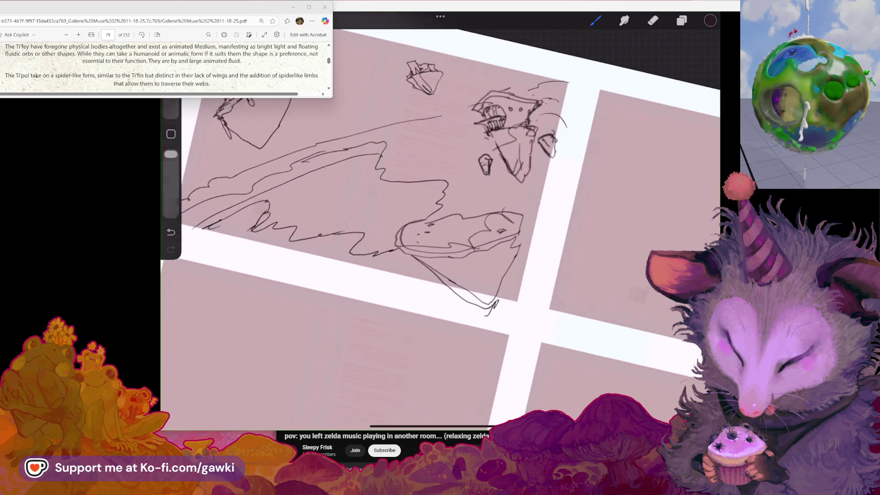
pyautogui.click(652, 20)
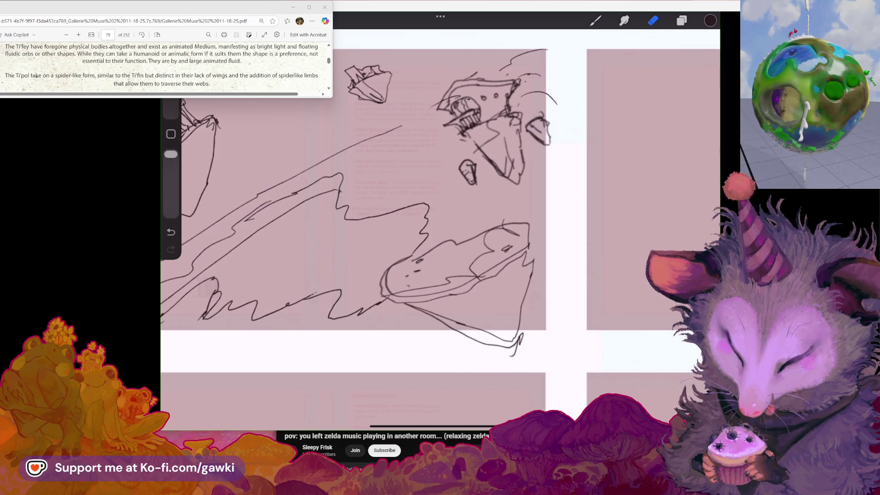
# Erase part of the lower-right rock sketch with an eraser brush.
pyautogui.click(653, 20)
pyautogui.click(653, 20)
pyautogui.moveTo(499, 197)
pyautogui.mouseDown()
pyautogui.moveTo(458, 220)
pyautogui.moveTo(450, 252)
pyautogui.moveTo(507, 187)
pyautogui.moveTo(403, 188)
pyautogui.moveTo(418, 190)
pyautogui.moveTo(456, 143)
pyautogui.moveTo(490, 147)
pyautogui.moveTo(461, 162)
pyautogui.mouseUp()
# Draw a large rounded orb outline arching over the rock.
pyautogui.press('b')
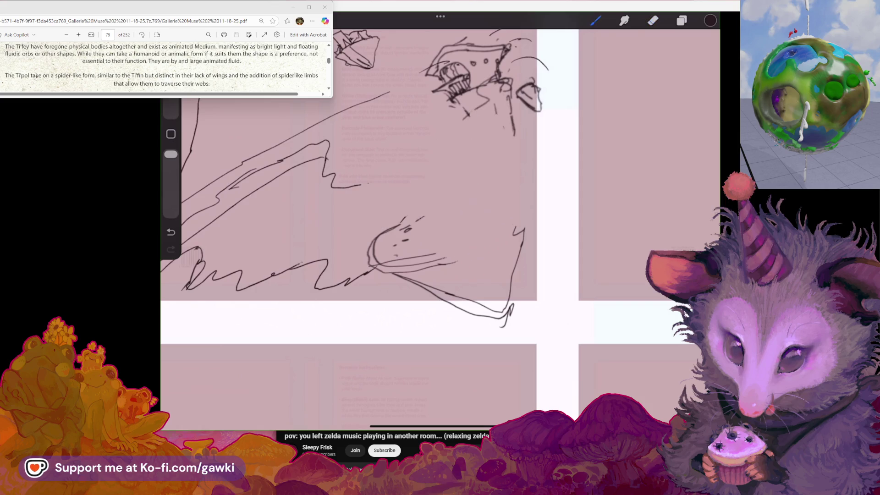
pyautogui.moveTo(390, 151); pyautogui.dragTo(507, 135)
pyautogui.moveTo(458, 108); pyautogui.dragTo(523, 254)
pyautogui.hotkey('ctrl', 'z')
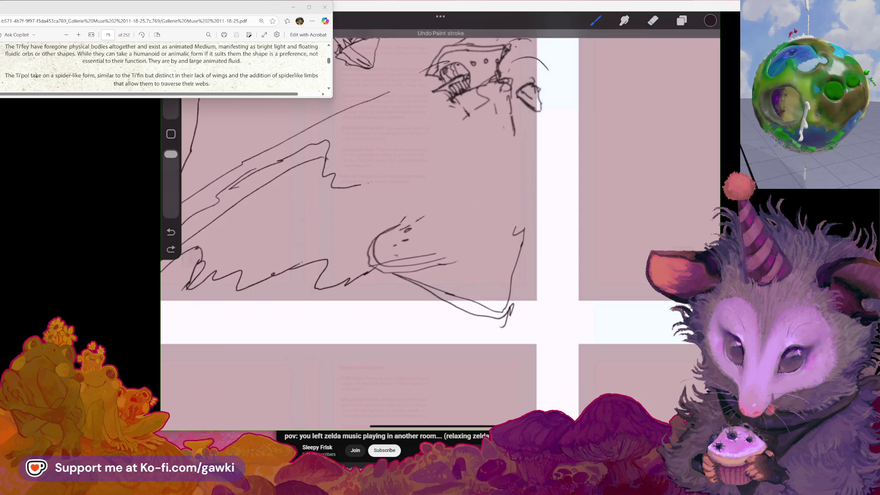
pyautogui.moveTo(389, 138); pyautogui.dragTo(529, 220)
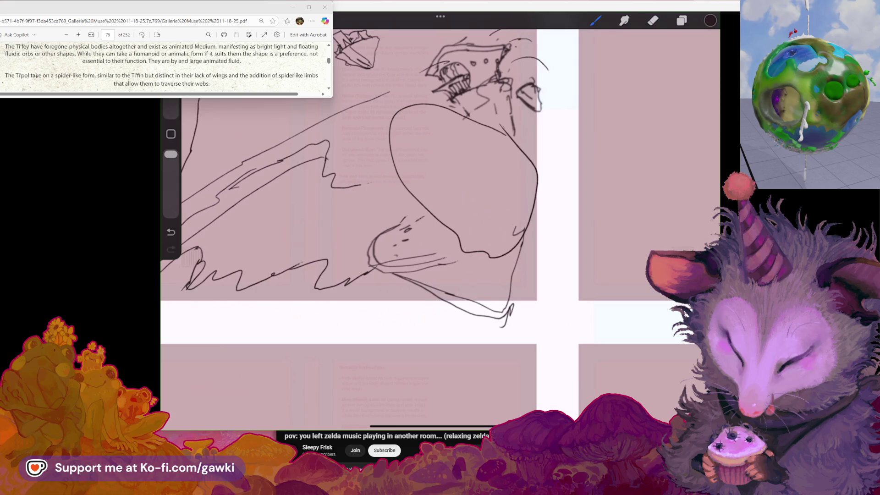
pyautogui.scroll(3, 381, 225)
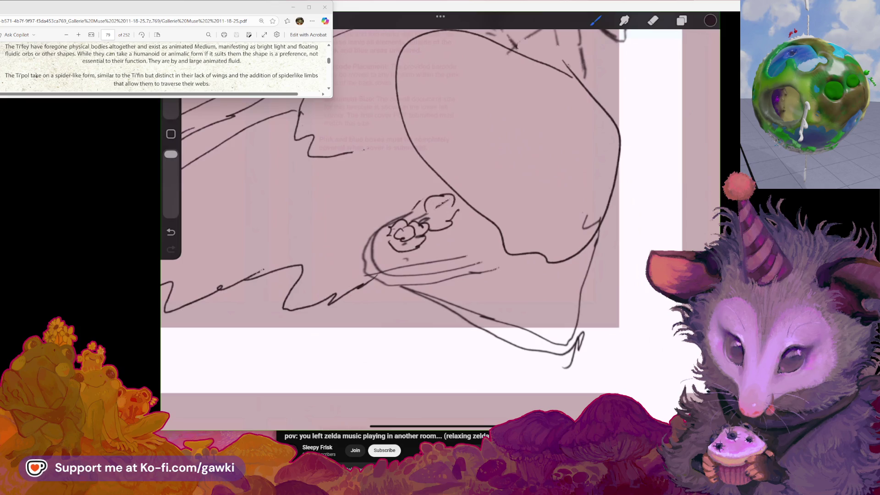
# Rework the small creature's scribbles and redraw the long trailing line below it.
pyautogui.hotkey('ctrl', 'z')
pyautogui.moveTo(429, 242)
pyautogui.mouseDown()
pyautogui.moveTo(443, 257)
pyautogui.moveTo(375, 261)
pyautogui.mouseUp()
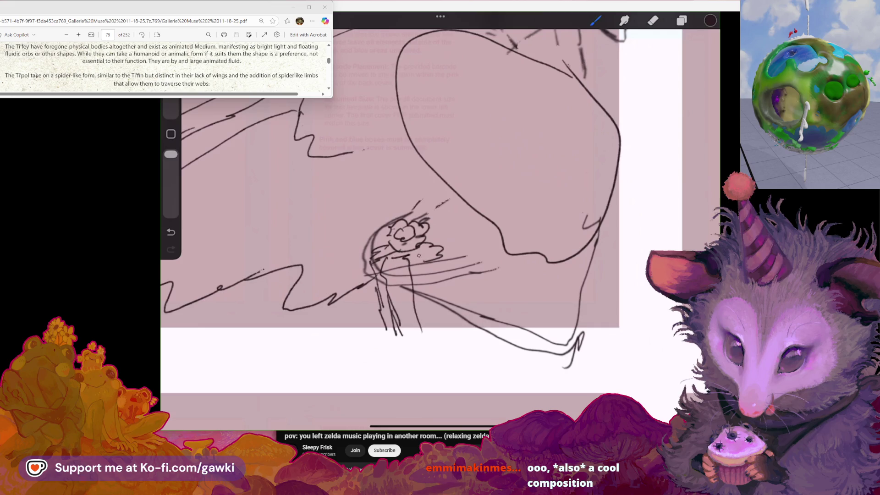
pyautogui.moveTo(415, 259); pyautogui.dragTo(433, 340)
pyautogui.hotkey('ctrl', 'z')
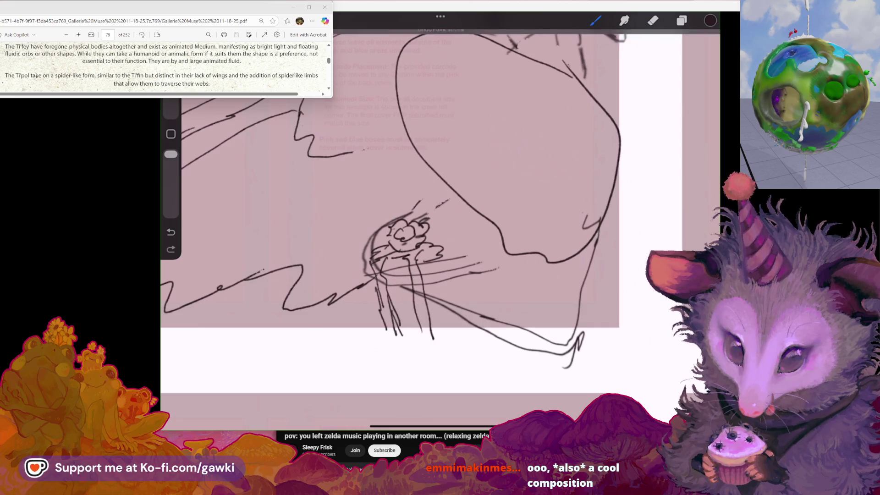
pyautogui.moveTo(405, 285); pyautogui.dragTo(420, 334)
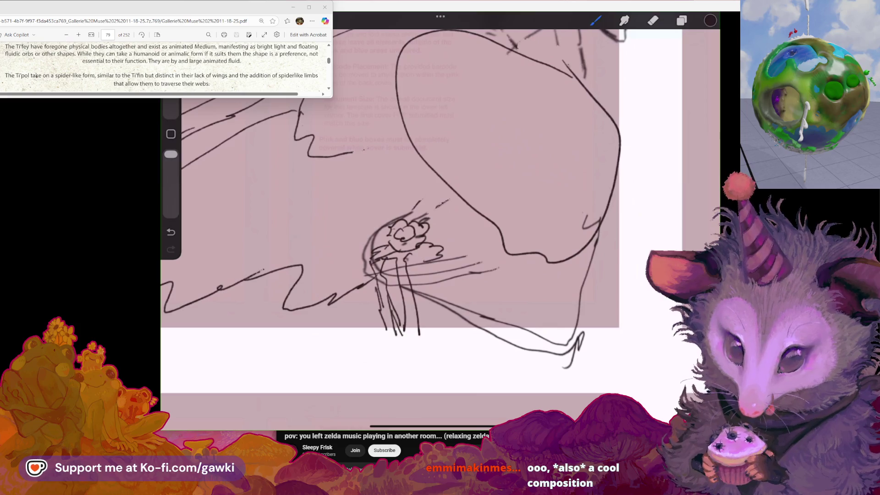
# Add a small mark on the creature's face and outline a head above it.
pyautogui.moveTo(414, 229); pyautogui.dragTo(417, 235)
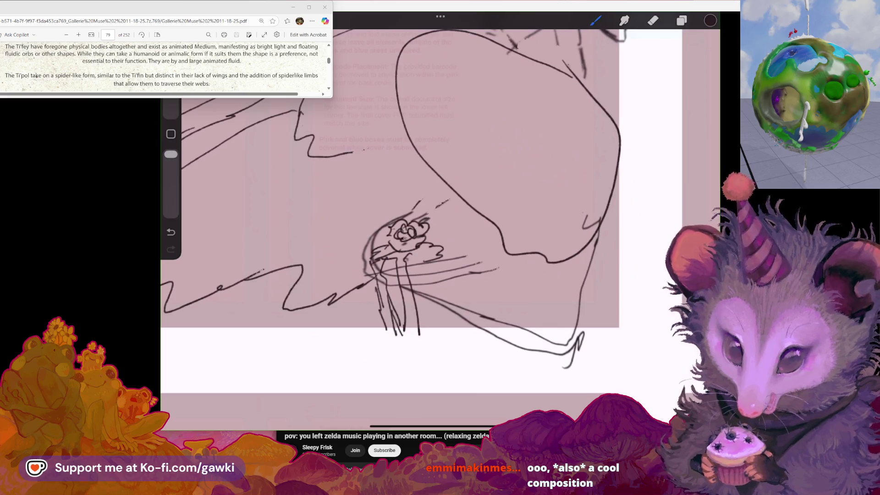
pyautogui.hotkey('ctrl', 'z')
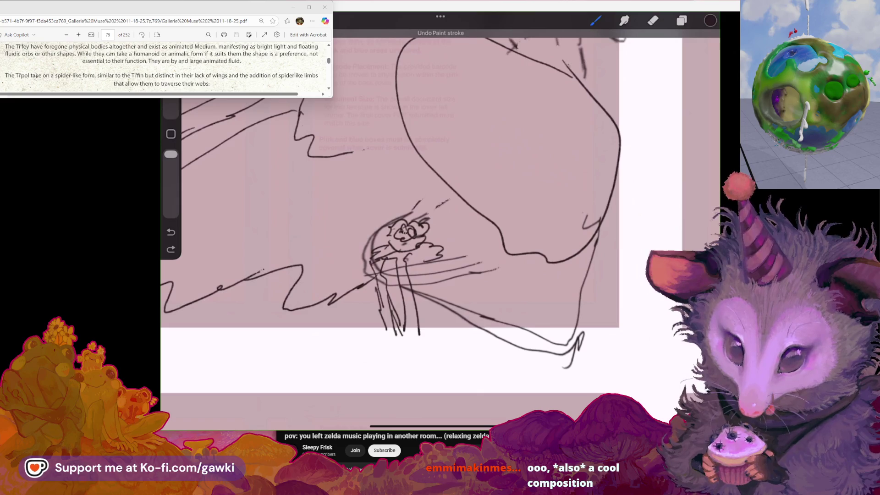
pyautogui.moveTo(395, 232); pyautogui.dragTo(406, 239)
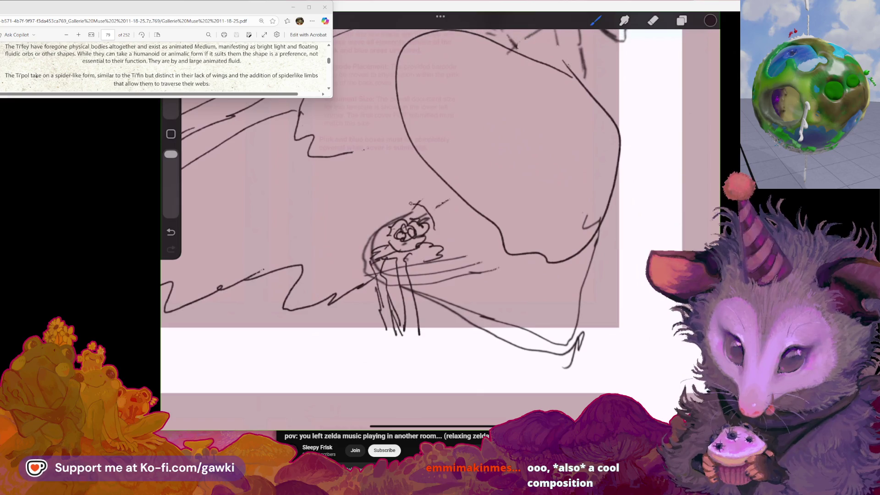
pyautogui.moveTo(431, 206)
pyautogui.mouseDown()
pyautogui.moveTo(444, 239)
pyautogui.moveTo(436, 245)
pyautogui.mouseUp()
pyautogui.moveTo(404, 195); pyautogui.dragTo(417, 191)
pyautogui.hotkey('ctrl', 'z')
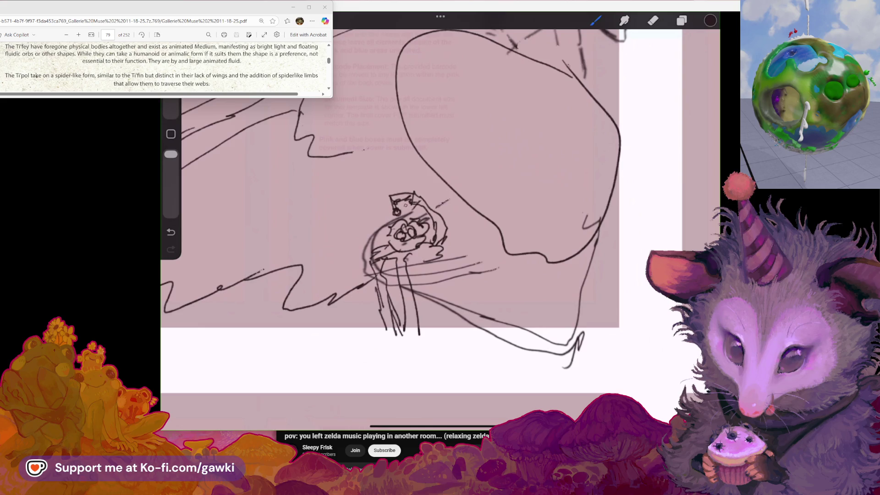
pyautogui.moveTo(404, 225)
pyautogui.mouseDown()
pyautogui.moveTo(403, 235)
pyautogui.moveTo(417, 229)
pyautogui.mouseUp()
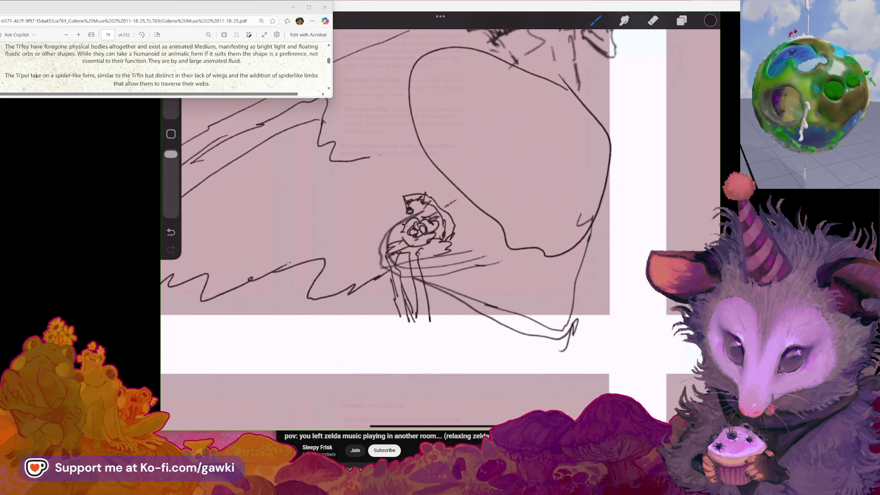
# Draw several loose circular arcs around the small figure to wrap it in a bubble orb.
pyautogui.moveTo(472, 204); pyautogui.dragTo(473, 234)
pyautogui.moveTo(396, 159)
pyautogui.mouseDown()
pyautogui.moveTo(438, 166)
pyautogui.moveTo(382, 250)
pyautogui.mouseUp()
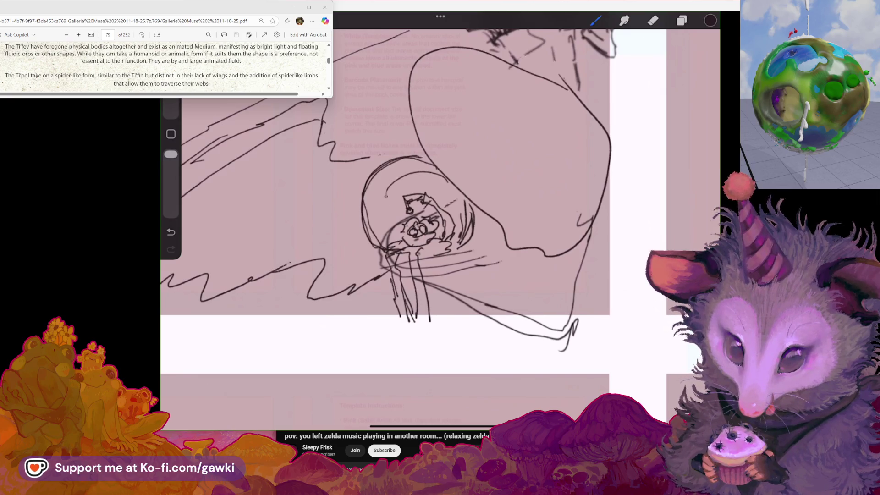
pyautogui.moveTo(390, 186); pyautogui.dragTo(388, 225)
pyautogui.moveTo(401, 172); pyautogui.dragTo(454, 225)
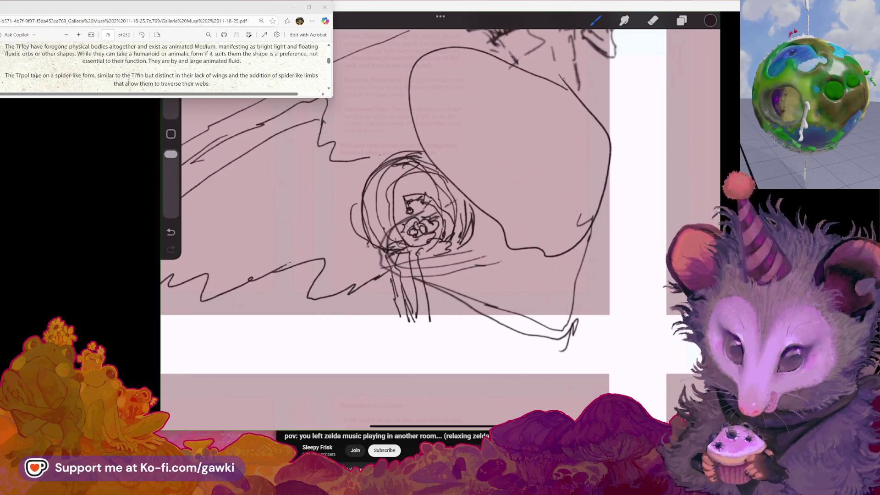
pyautogui.moveTo(359, 202); pyautogui.dragTo(368, 249)
pyautogui.moveTo(412, 215)
pyautogui.mouseDown()
pyautogui.moveTo(403, 197)
pyautogui.moveTo(376, 188)
pyautogui.moveTo(442, 186)
pyautogui.moveTo(455, 207)
pyautogui.moveTo(404, 174)
pyautogui.moveTo(408, 191)
pyautogui.moveTo(424, 197)
pyautogui.moveTo(393, 196)
pyautogui.moveTo(395, 207)
pyautogui.mouseUp()
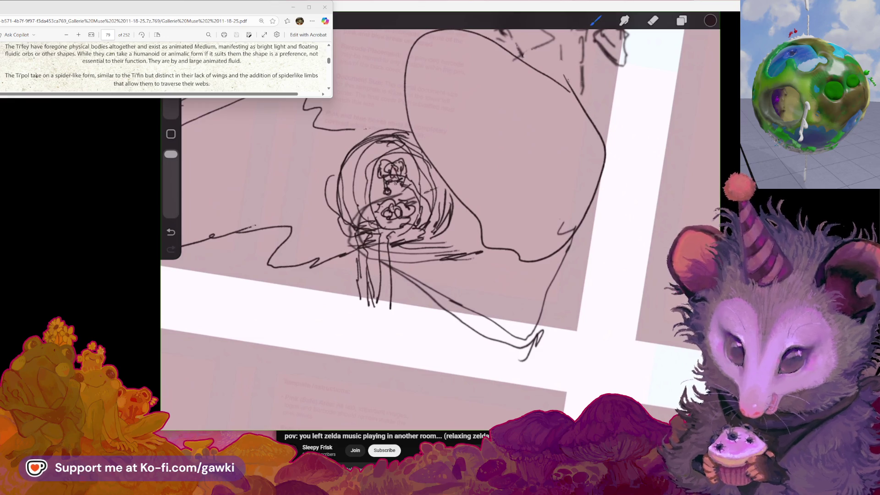
pyautogui.hotkey('ctrl', 'z')
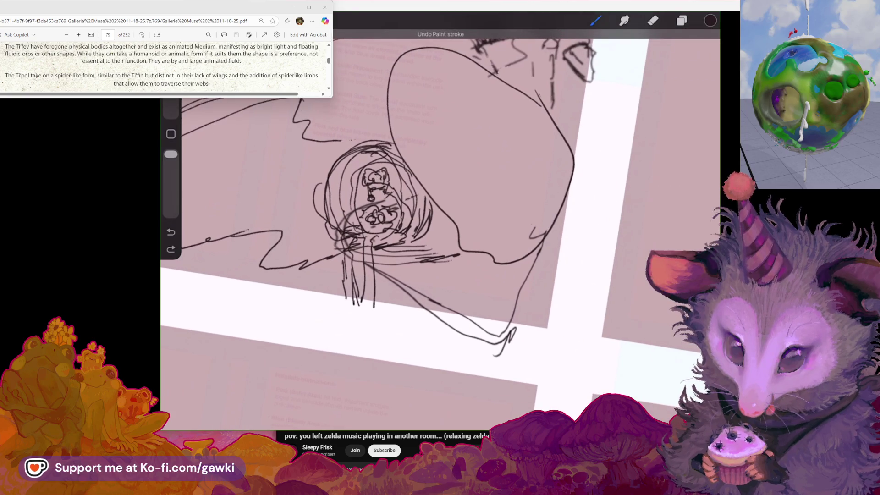
# Scribble in the figure's head, then erase the oval's right side and the diagonal line's end.
pyautogui.moveTo(370, 173); pyautogui.dragTo(378, 184)
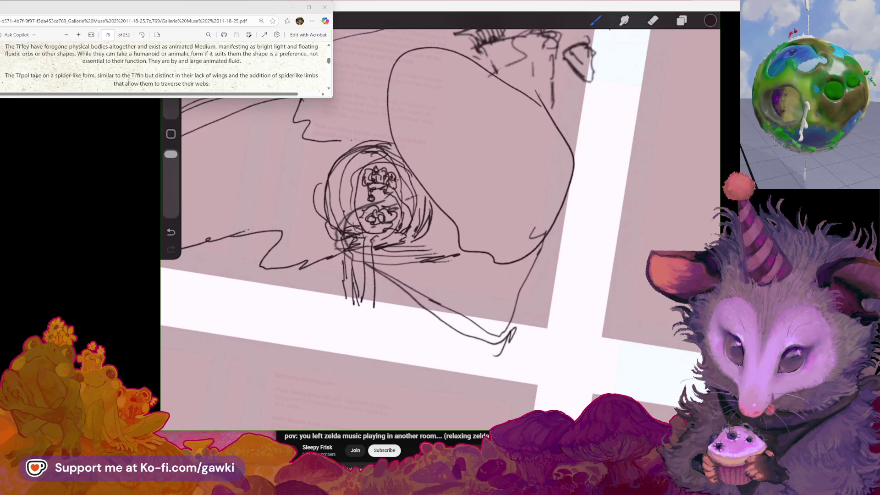
pyautogui.press('e')
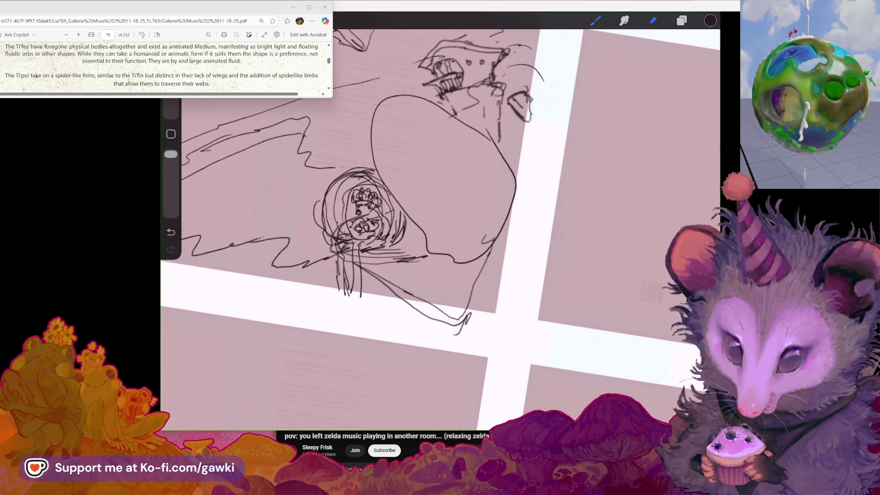
pyautogui.moveTo(426, 99)
pyautogui.mouseDown()
pyautogui.moveTo(509, 183)
pyautogui.moveTo(495, 261)
pyautogui.moveTo(435, 220)
pyautogui.moveTo(399, 138)
pyautogui.moveTo(398, 98)
pyautogui.moveTo(372, 167)
pyautogui.mouseUp()
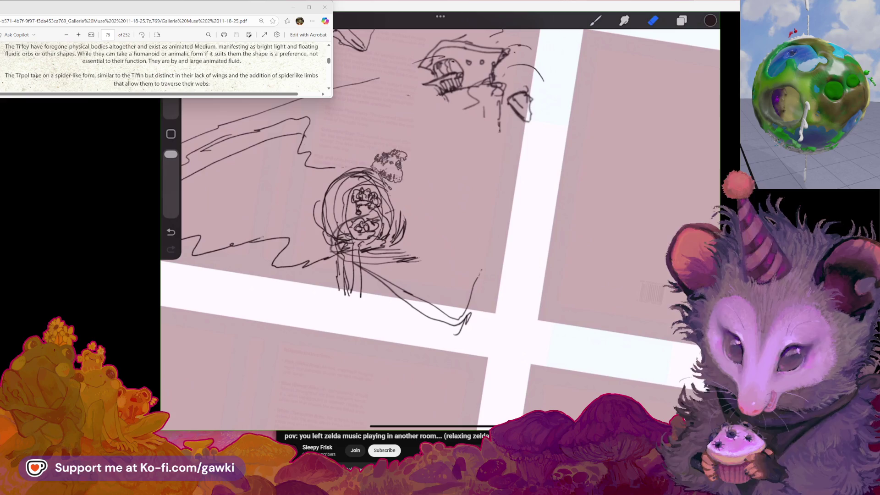
pyautogui.press('b')
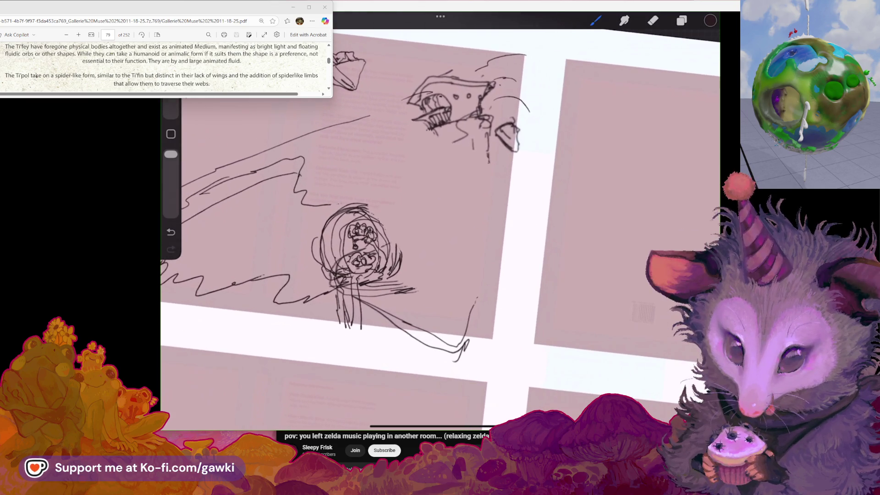
pyautogui.press('e')
pyautogui.moveTo(382, 109); pyautogui.dragTo(323, 121)
pyautogui.press('b')
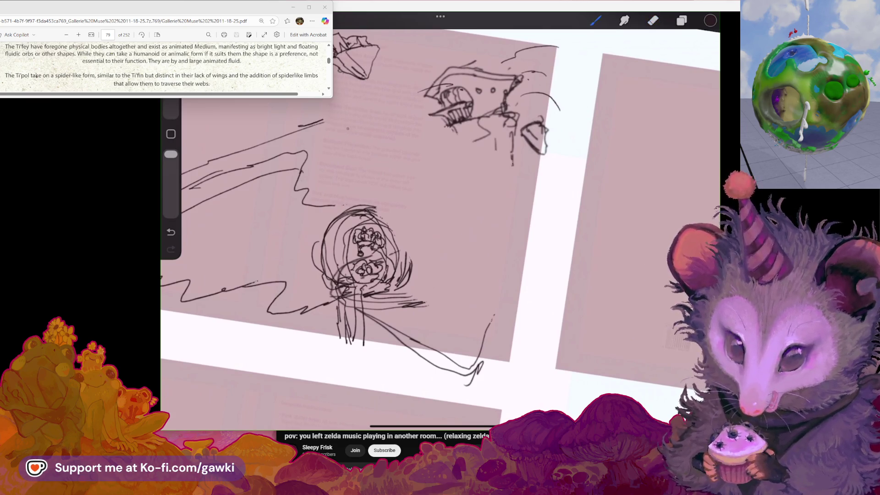
# Sketch a small bird squiggle in the sky.
pyautogui.moveTo(347, 135)
pyautogui.mouseDown()
pyautogui.moveTo(361, 148)
pyautogui.moveTo(374, 138)
pyautogui.mouseUp()
pyautogui.hotkey('ctrl', 'z')
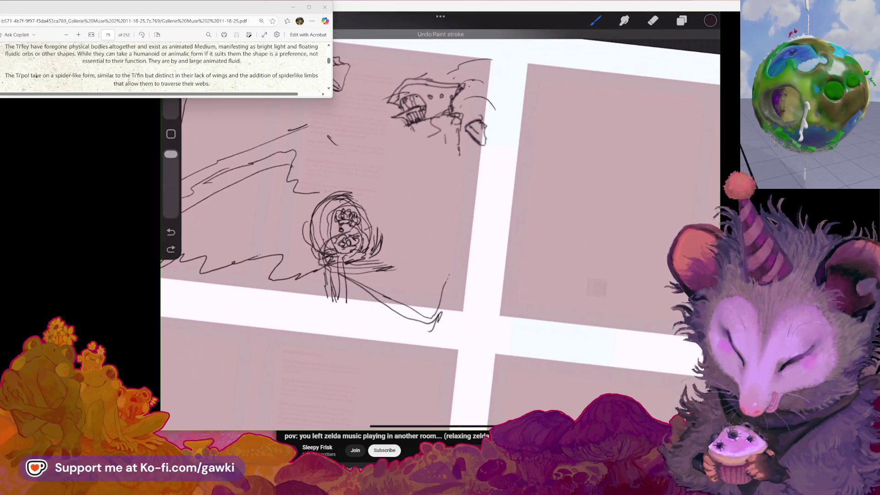
pyautogui.hotkey('ctrl', 'z')
pyautogui.moveTo(352, 132); pyautogui.dragTo(365, 142)
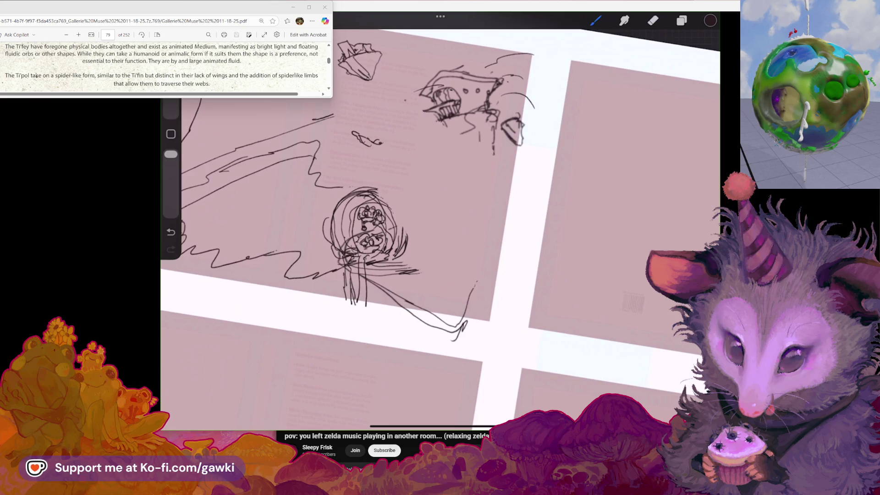
pyautogui.hotkey('ctrl', 'z')
# Sketch the small circular shape with a dot and start the figure's lines below it.
pyautogui.moveTo(399, 98); pyautogui.dragTo(398, 114)
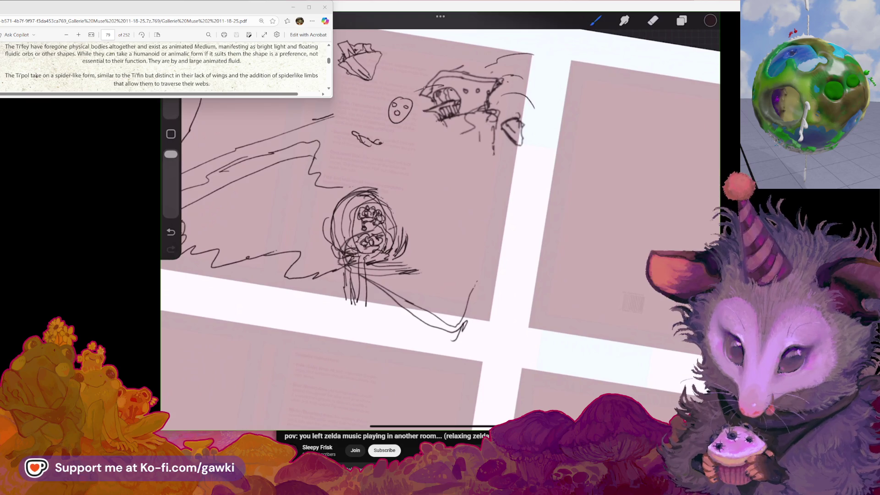
pyautogui.hotkey('ctrl', 'z')
pyautogui.hotkey('ctrl', 'z')
pyautogui.moveTo(364, 92); pyautogui.dragTo(370, 108)
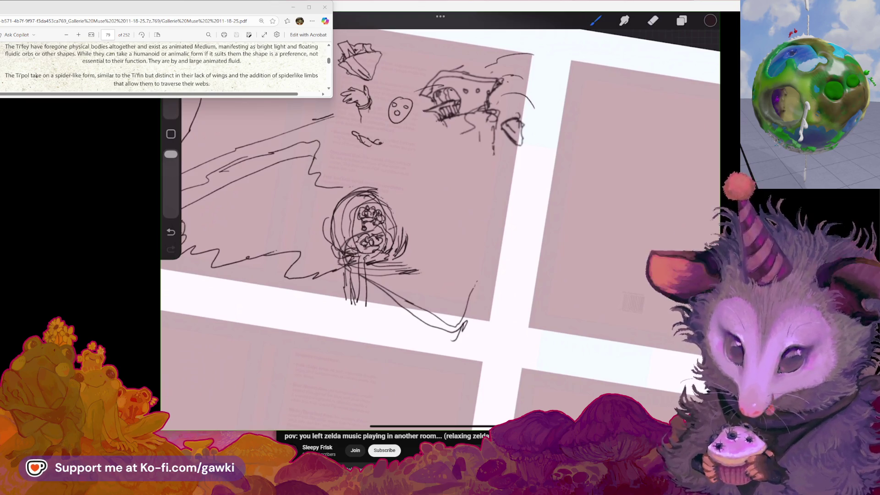
pyautogui.hotkey('ctrl', 'z')
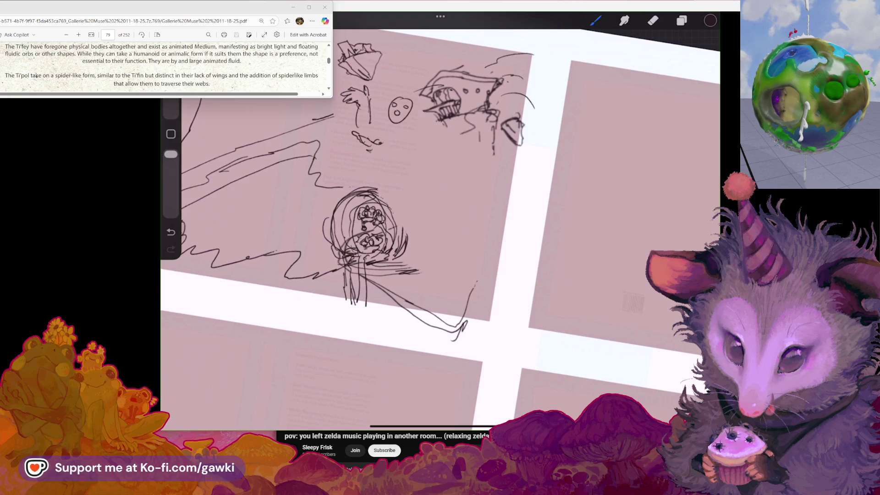
pyautogui.moveTo(378, 143); pyautogui.dragTo(406, 140)
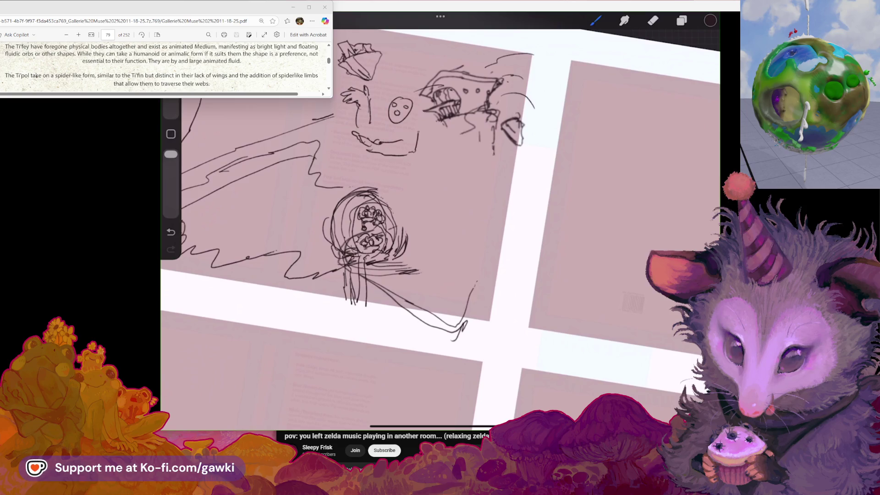
pyautogui.moveTo(370, 123); pyautogui.dragTo(378, 120)
pyautogui.moveTo(400, 154)
pyautogui.mouseDown()
pyautogui.moveTo(409, 202)
pyautogui.moveTo(457, 175)
pyautogui.moveTo(427, 134)
pyautogui.mouseUp()
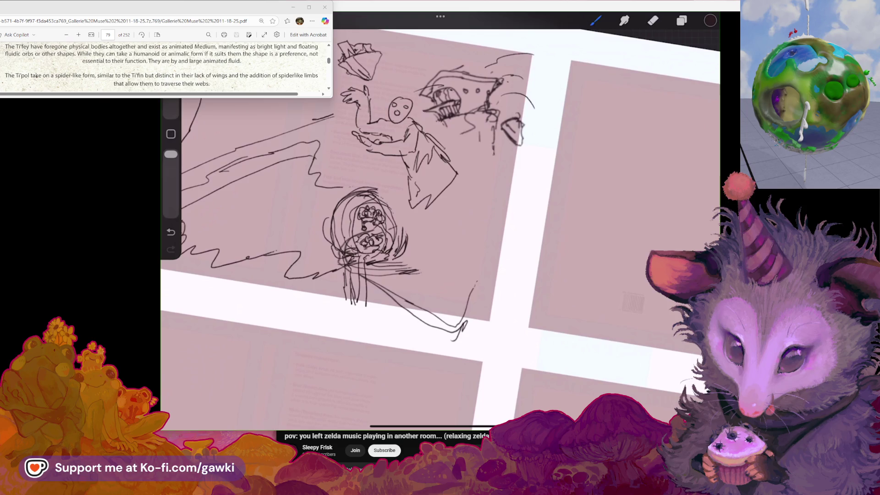
# Draw the tumbling figure's cloak, a leg ending in a foot, and the cloak's right side.
pyautogui.moveTo(381, 173); pyautogui.dragTo(426, 199)
pyautogui.moveTo(425, 202); pyautogui.dragTo(452, 191)
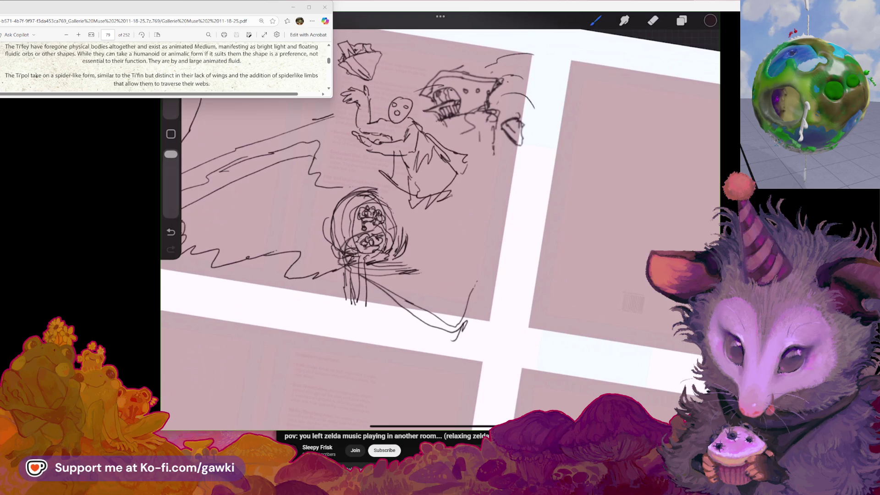
pyautogui.moveTo(441, 230); pyautogui.dragTo(404, 199)
pyautogui.hotkey('ctrl', 'z')
pyautogui.moveTo(361, 179); pyautogui.dragTo(380, 173)
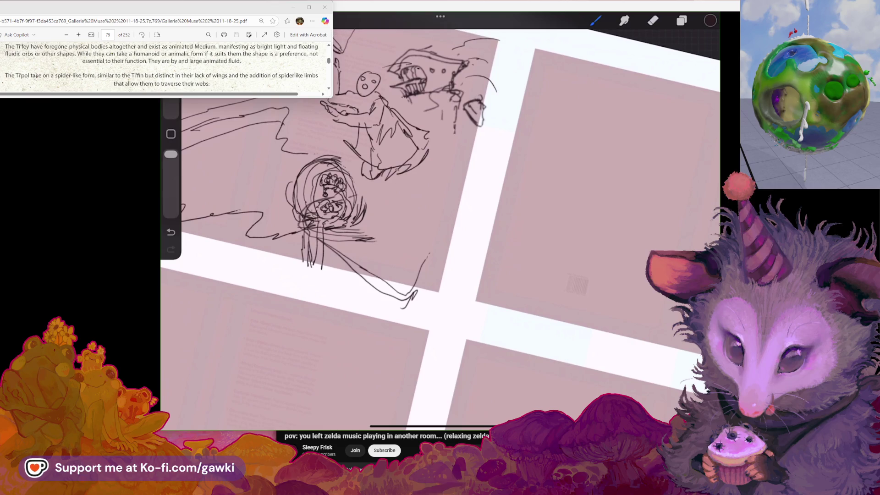
pyautogui.moveTo(410, 206); pyautogui.dragTo(427, 203)
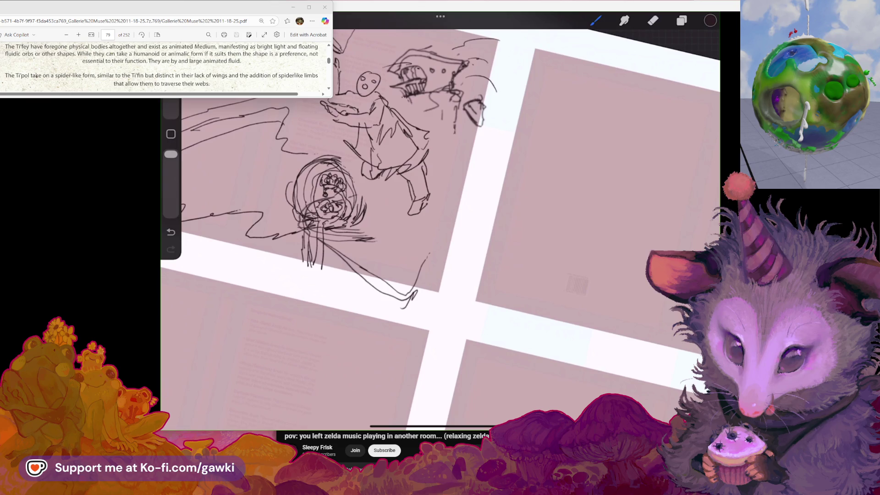
pyautogui.moveTo(441, 133); pyautogui.dragTo(449, 176)
pyautogui.hotkey('ctrl', 'z')
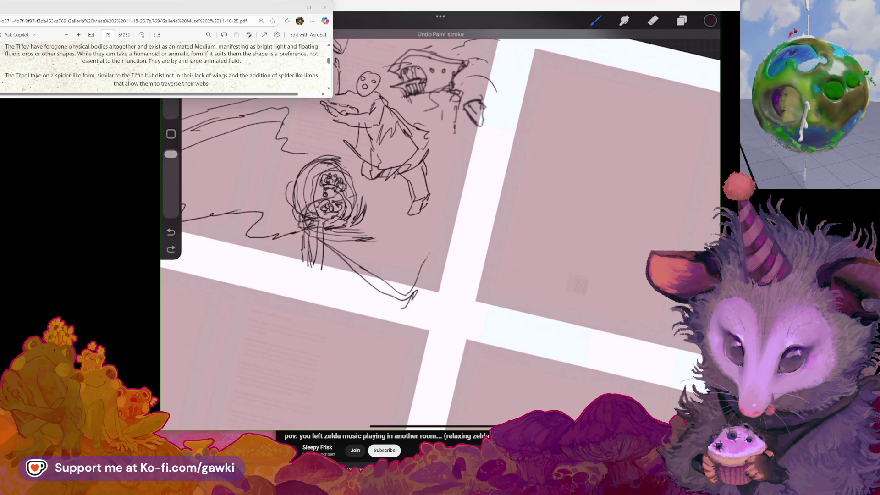
# Erase part of the dense scribble on the figure.
pyautogui.scroll(2, 440, 229)
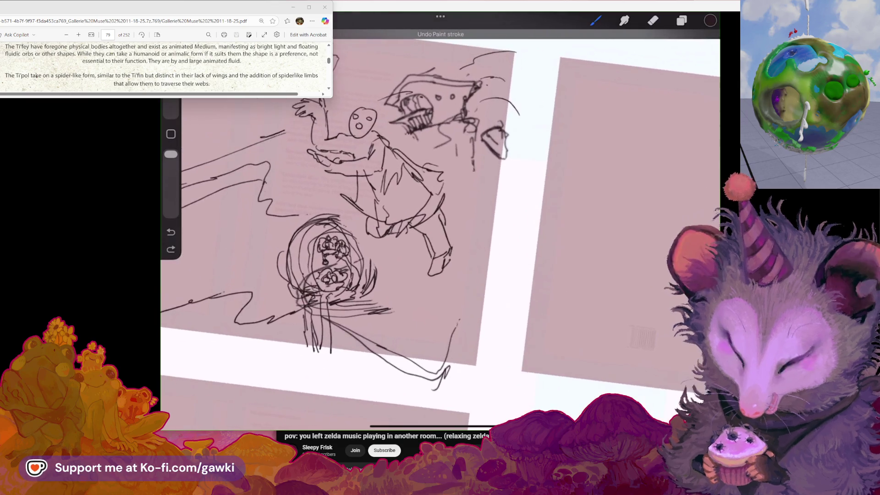
pyautogui.scroll(1, 440, 229)
pyautogui.press('e')
pyautogui.moveTo(415, 114); pyautogui.dragTo(437, 126)
pyautogui.press('b')
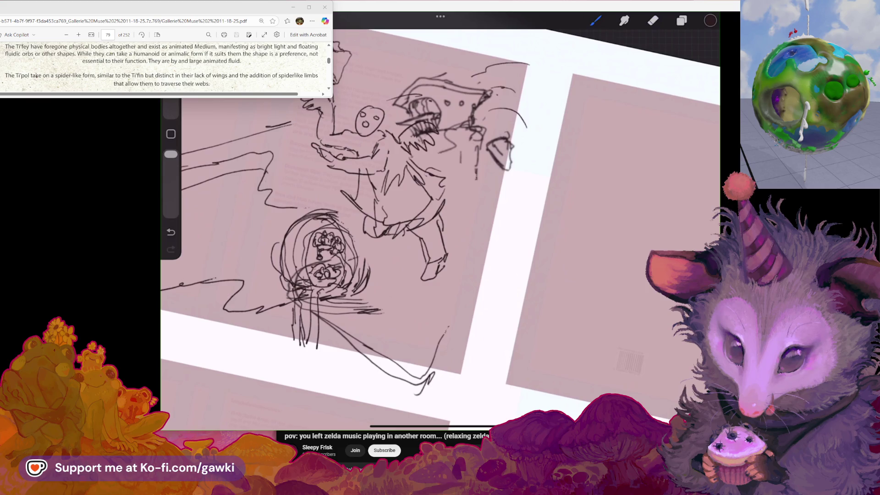
pyautogui.hotkey('ctrl', 'z')
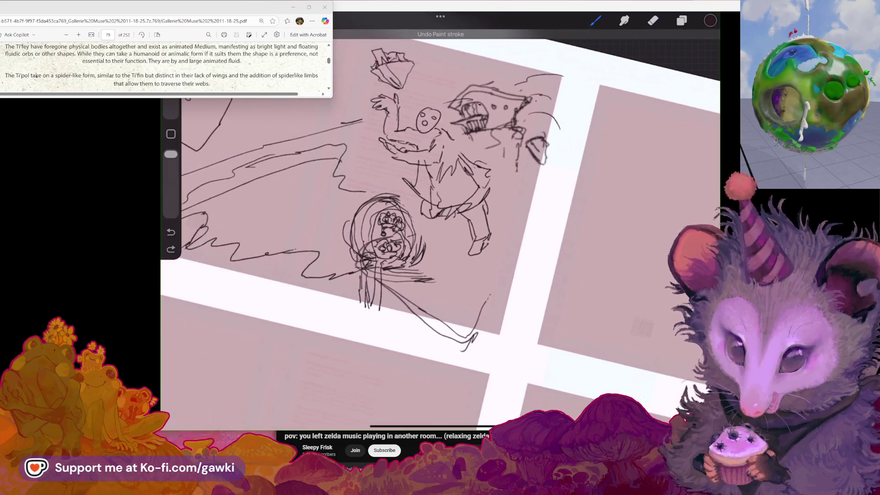
pyautogui.scroll(3, 440, 220)
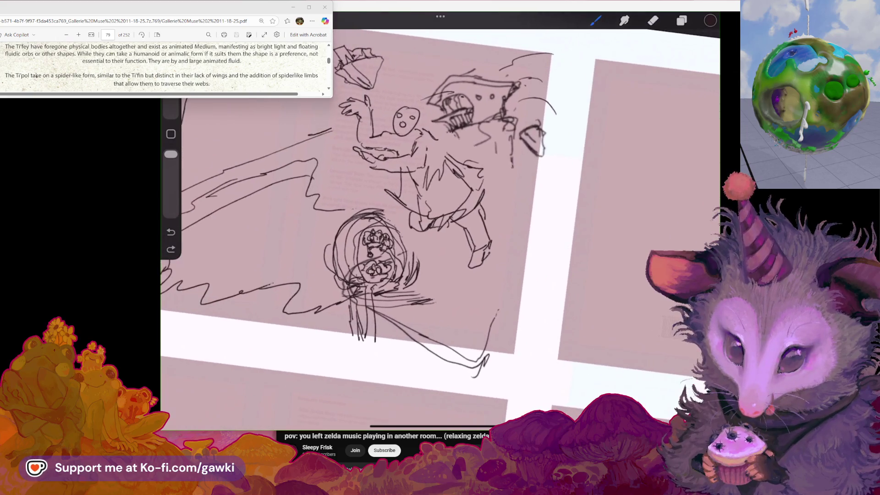
# Lasso the small floating shape at the top, back out of the transform, and restore the selection.
pyautogui.press('s')
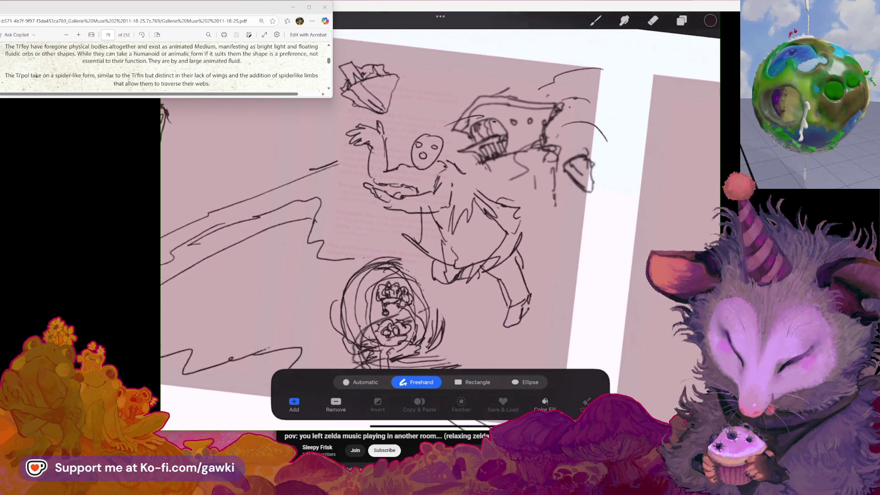
pyautogui.moveTo(342, 115)
pyautogui.mouseDown()
pyautogui.moveTo(400, 59)
pyautogui.moveTo(405, 120)
pyautogui.mouseUp()
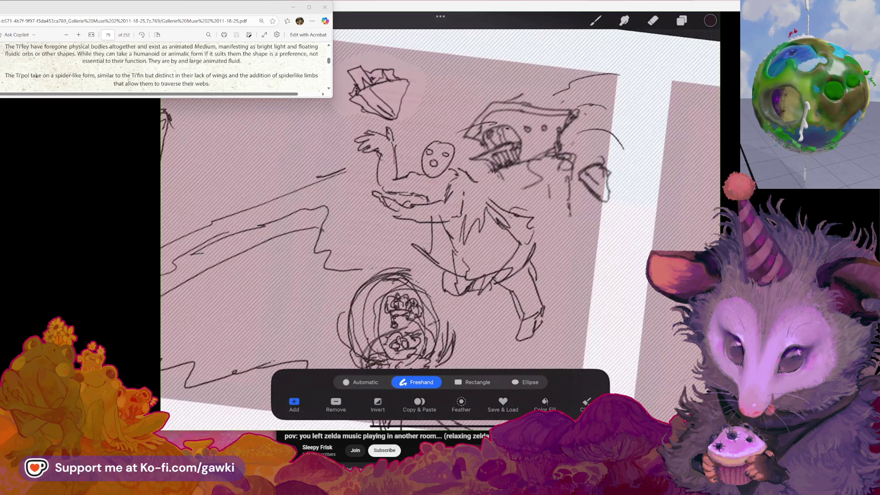
pyautogui.press('v')
pyautogui.press('b')
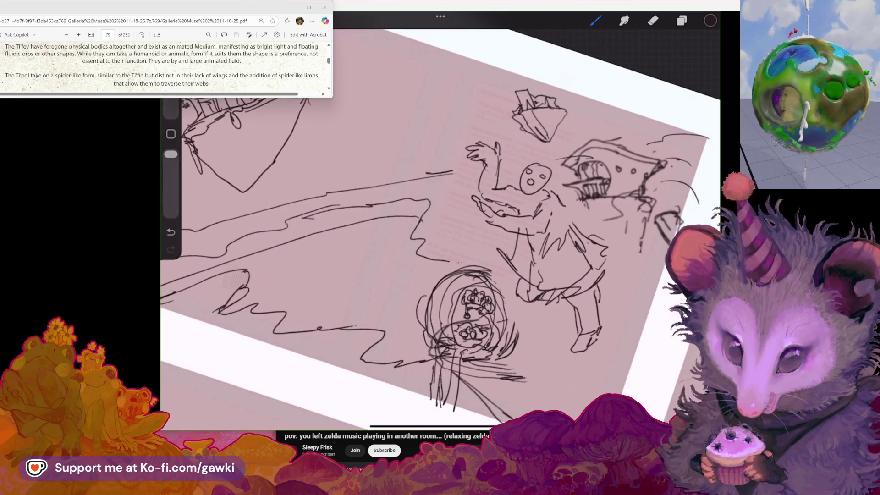
pyautogui.hscroll(5, 440, 230)
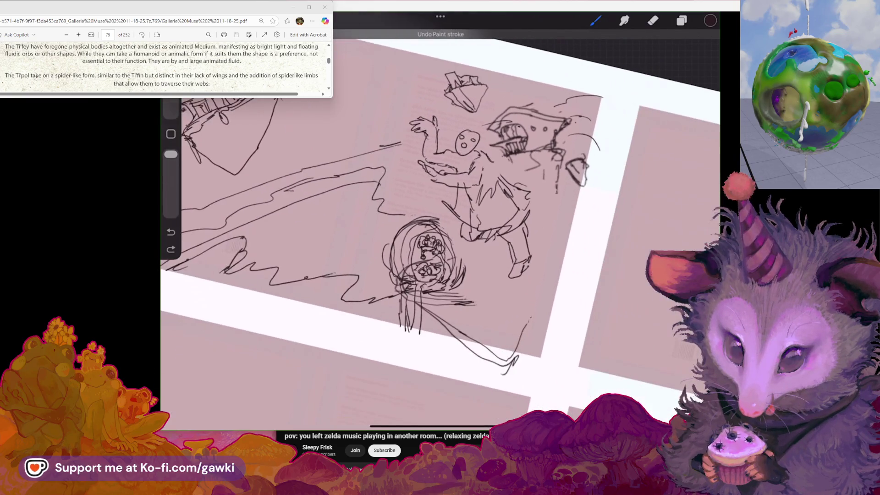
pyautogui.scroll(-2, 330, 229)
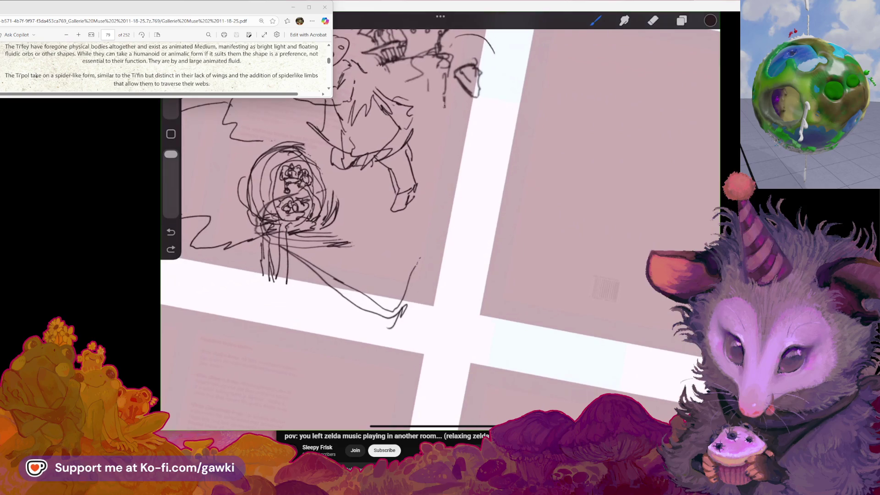
pyautogui.hscroll(-5, 440, 229)
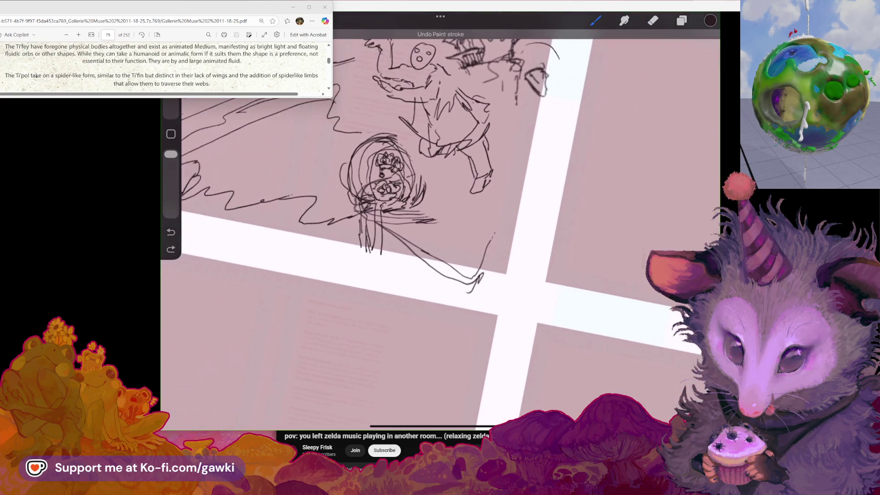
pyautogui.hscroll(2, 349, 146)
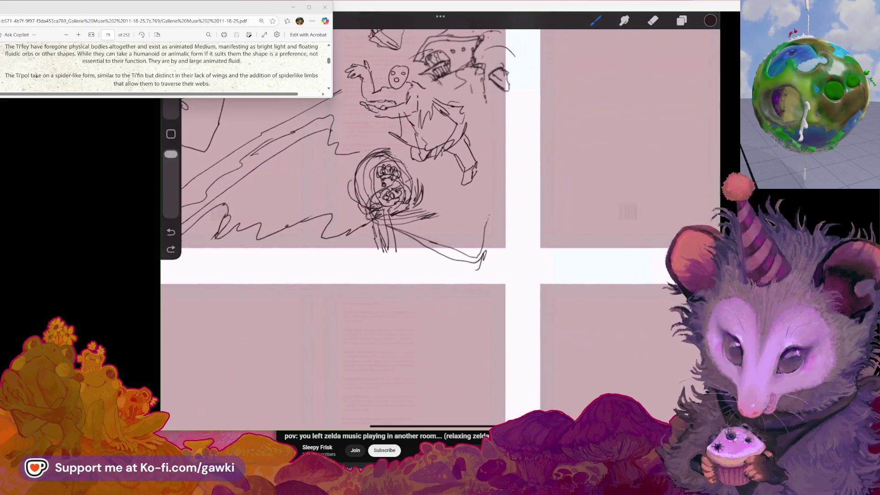
pyautogui.hscroll(-3, 348, 146)
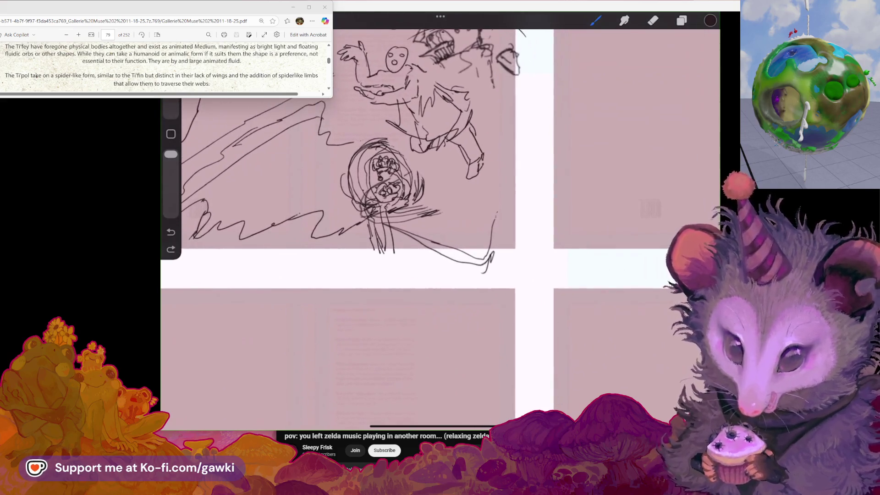
pyautogui.hotkey('ctrl', 'z')
pyautogui.scroll(3, 395, 184)
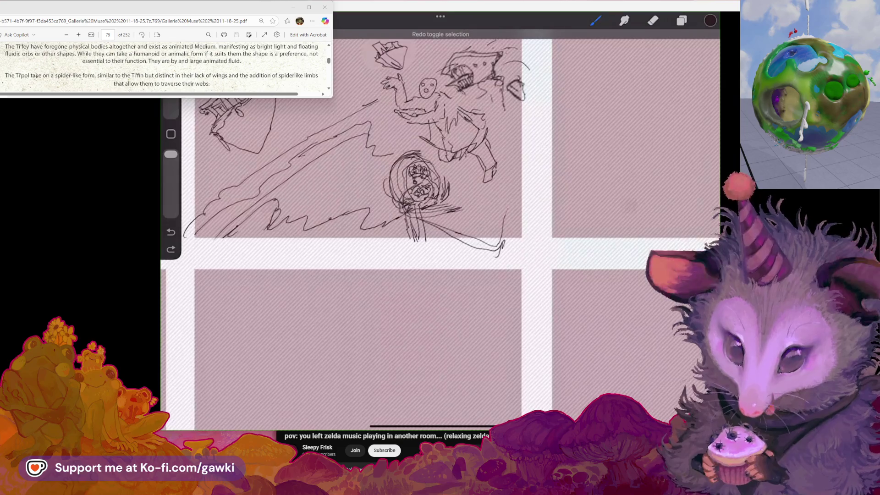
pyautogui.scroll(2, 349, 183)
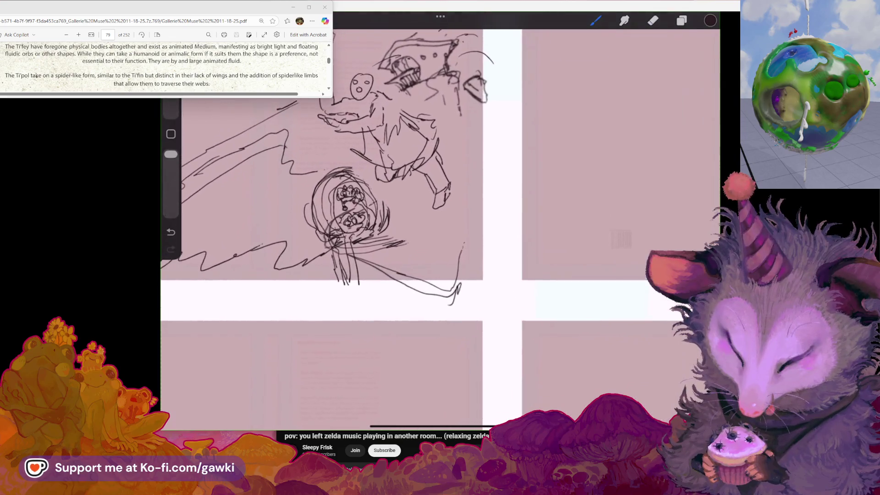
# Erase a stray mark and add hatching lines to the figure's torso and body.
pyautogui.click(653, 20)
pyautogui.moveTo(410, 144)
pyautogui.mouseDown()
pyautogui.moveTo(387, 165)
pyautogui.moveTo(381, 147)
pyautogui.moveTo(426, 161)
pyautogui.moveTo(417, 172)
pyautogui.mouseUp()
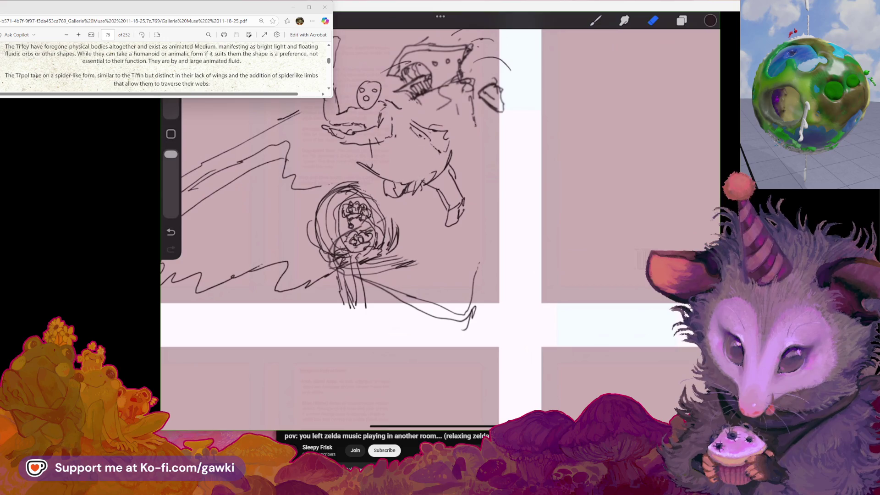
pyautogui.moveTo(427, 138); pyautogui.dragTo(444, 130)
pyautogui.moveTo(435, 140); pyautogui.dragTo(453, 131)
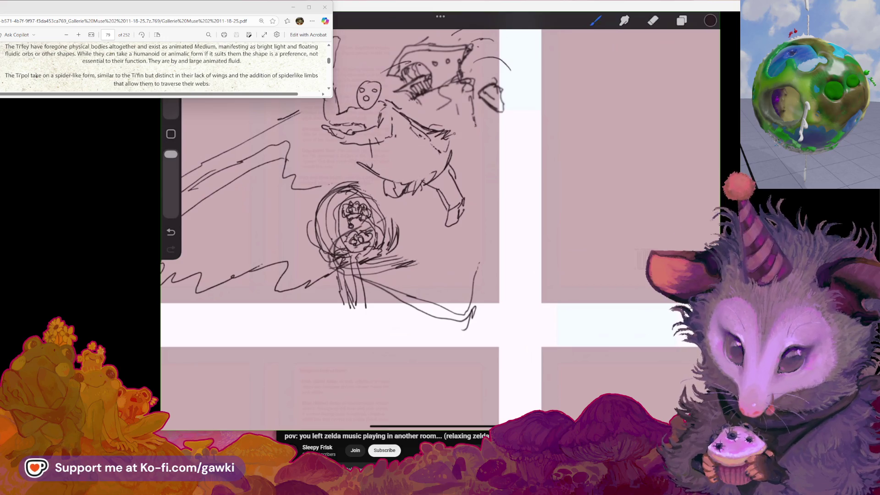
pyautogui.moveTo(375, 145)
pyautogui.mouseDown()
pyautogui.moveTo(362, 165)
pyautogui.moveTo(380, 175)
pyautogui.mouseUp()
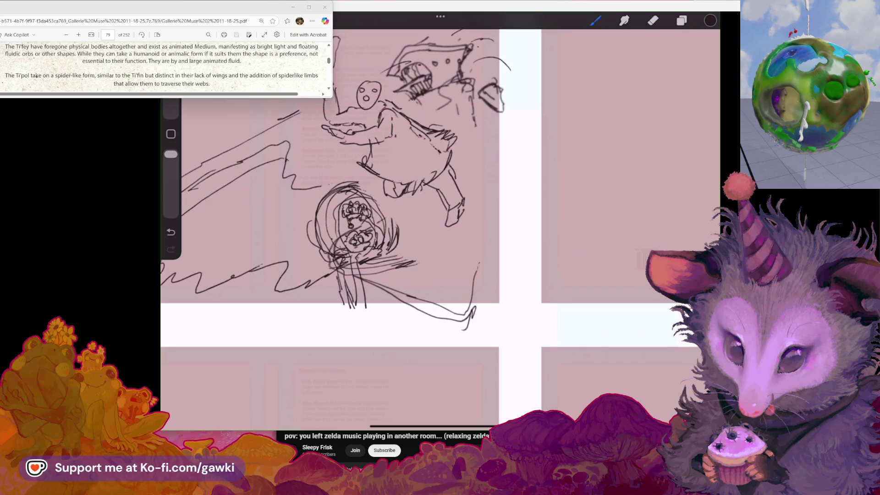
# Lasso the small floating shape at the top again and start transforming it.
pyautogui.scroll(3, 440, 207)
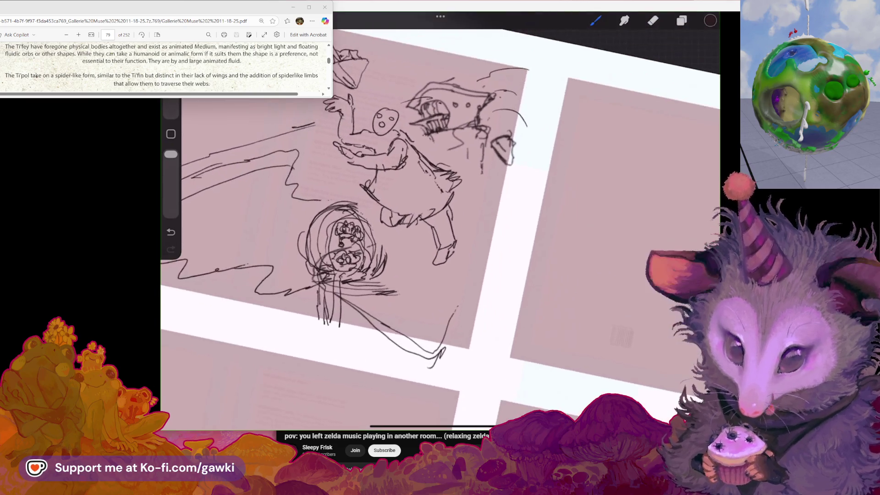
pyautogui.click(624, 20)
pyautogui.scroll(2, 440, 206)
pyautogui.moveTo(444, 72)
pyautogui.mouseDown()
pyautogui.moveTo(388, 82)
pyautogui.moveTo(415, 117)
pyautogui.moveTo(287, 91)
pyautogui.mouseUp()
pyautogui.click(443, 73)
pyautogui.press('v')
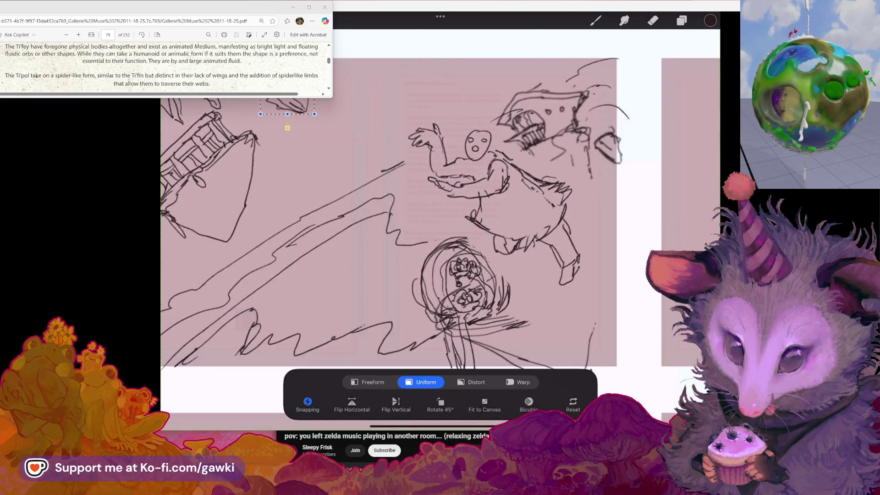
# Drag the selected small shape down and right, then commit the move.
pyautogui.hscroll(1, 394, 215)
pyautogui.scroll(-2, 440, 215)
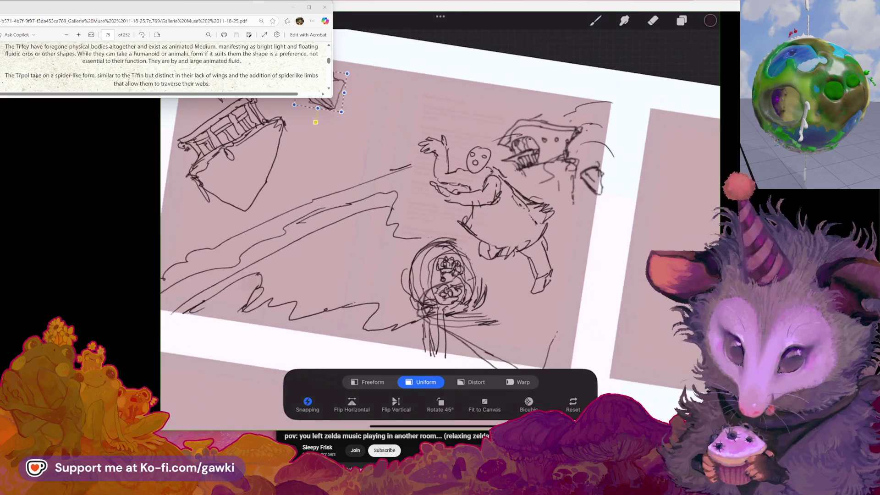
pyautogui.moveTo(281, 102); pyautogui.dragTo(300, 124)
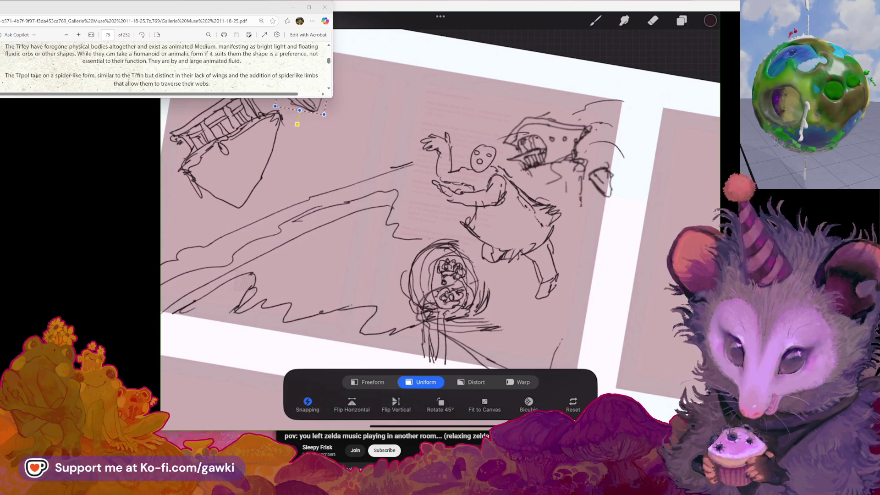
pyautogui.click(596, 20)
pyautogui.hscroll(-2, 440, 252)
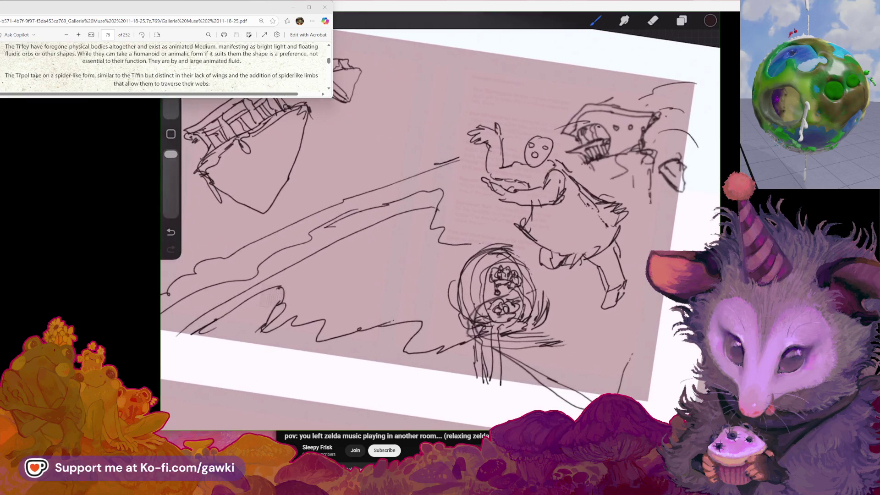
# Erase the figure's raised hand and redraw it open with spread, clawed fingers.
pyautogui.press('e')
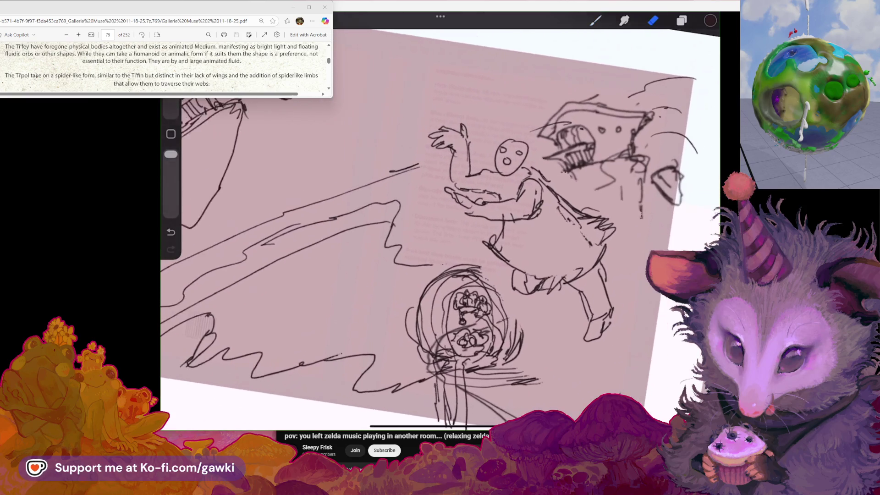
pyautogui.moveTo(442, 114)
pyautogui.mouseDown()
pyautogui.moveTo(433, 135)
pyautogui.moveTo(444, 154)
pyautogui.mouseUp()
pyautogui.press('b')
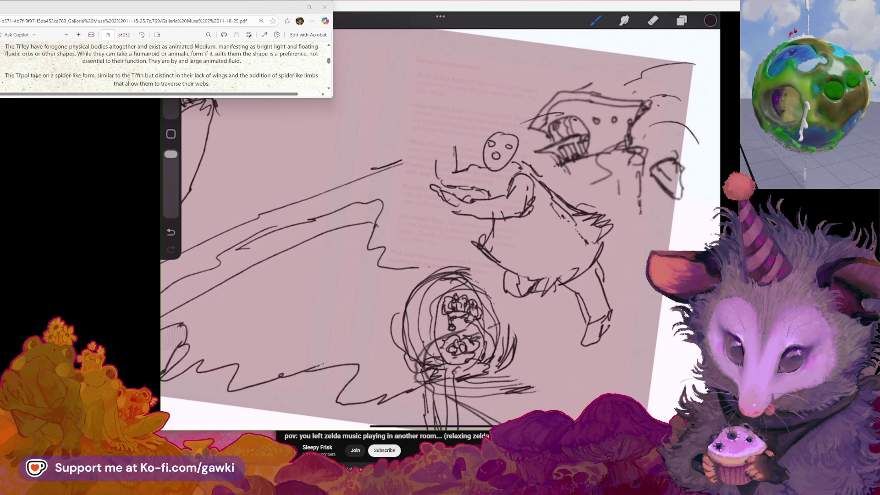
pyautogui.hotkey('ctrl', 'z')
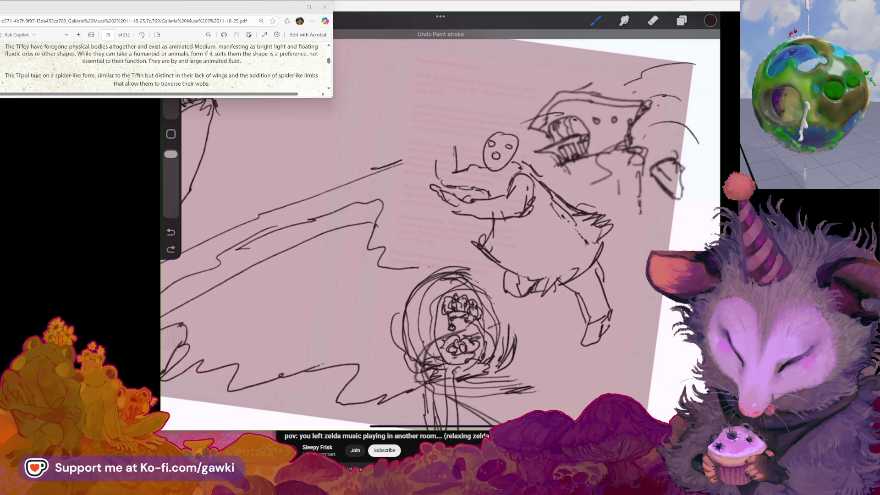
pyautogui.moveTo(422, 120)
pyautogui.mouseDown()
pyautogui.moveTo(439, 137)
pyautogui.moveTo(448, 131)
pyautogui.mouseUp()
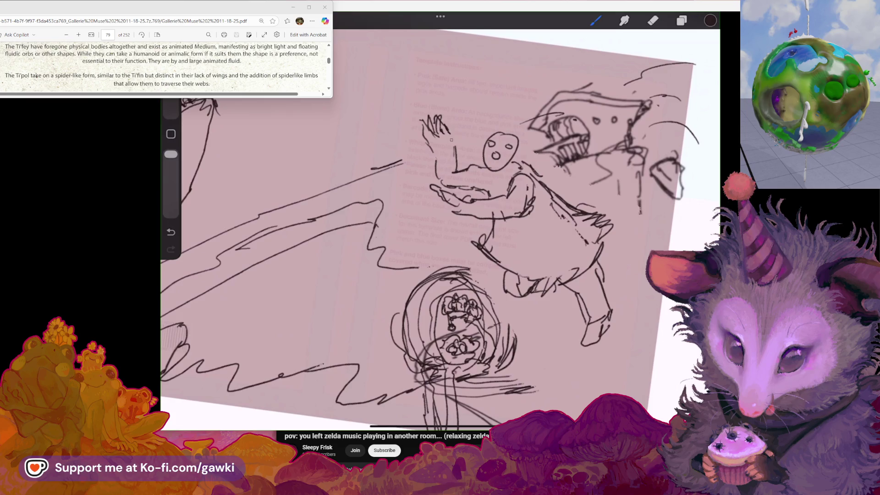
pyautogui.moveTo(454, 330)
pyautogui.mouseDown()
pyautogui.moveTo(458, 295)
pyautogui.moveTo(447, 270)
pyautogui.moveTo(438, 321)
pyautogui.mouseUp()
pyautogui.moveTo(387, 64); pyautogui.dragTo(422, 101)
pyautogui.hotkey('ctrl', 'z')
pyautogui.hotkey('ctrl', 'z')
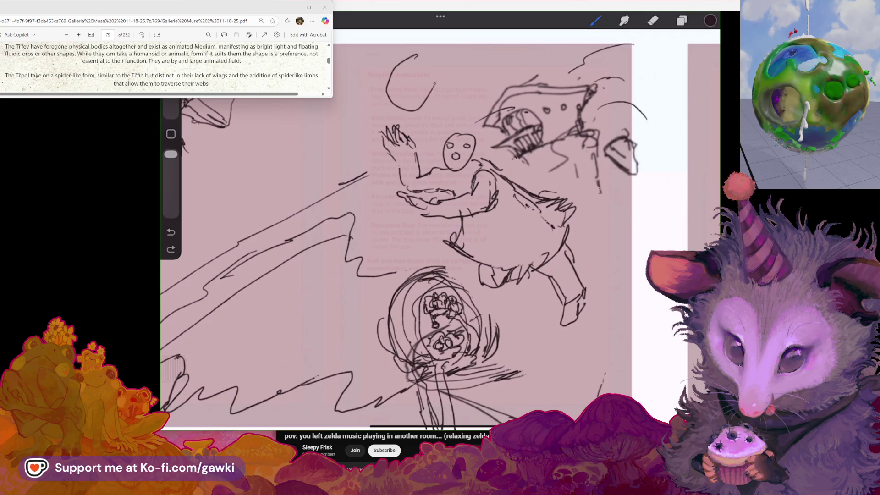
# Draw a circle above the tumbling figure.
pyautogui.moveTo(437, 72)
pyautogui.mouseDown()
pyautogui.moveTo(411, 118)
pyautogui.moveTo(439, 116)
pyautogui.mouseUp()
pyautogui.moveTo(399, 97); pyautogui.dragTo(438, 69)
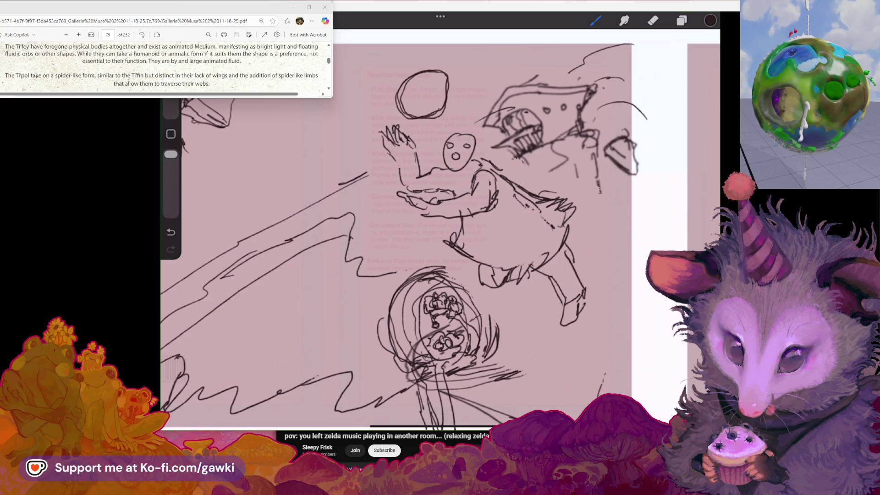
pyautogui.scroll(-5, 440, 229)
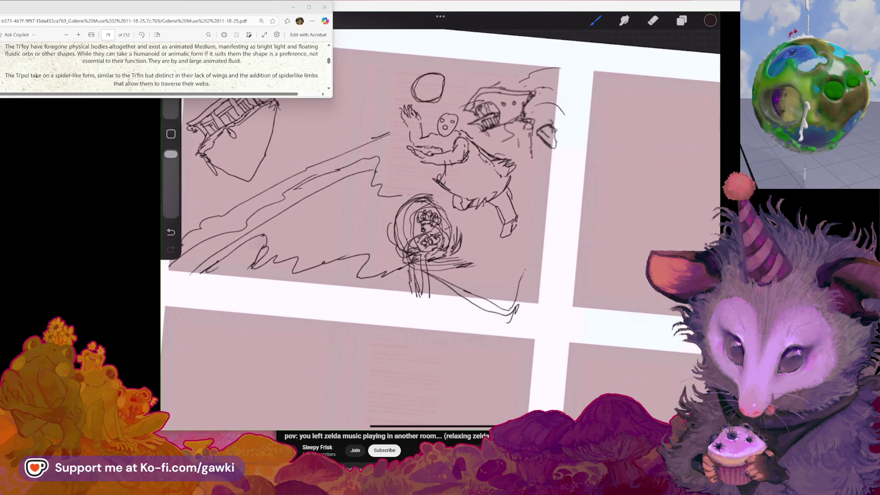
pyautogui.hscroll(2, 362, 225)
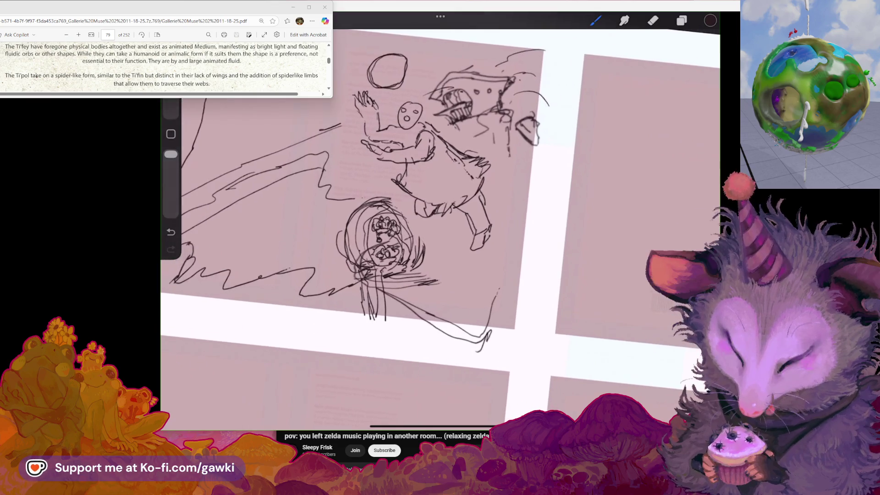
# Replace the old diagonal with a new stroke sweeping up from the orb creature.
pyautogui.hotkey('ctrl', 'z')
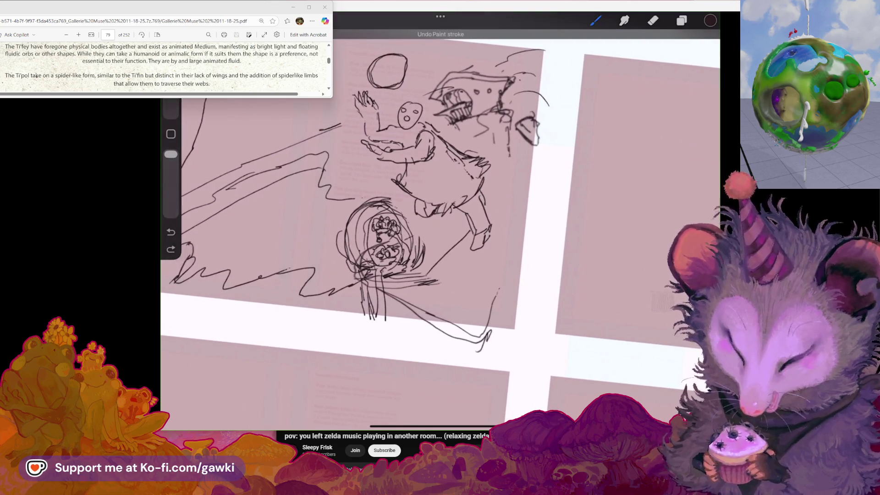
pyautogui.moveTo(424, 286); pyautogui.dragTo(476, 258)
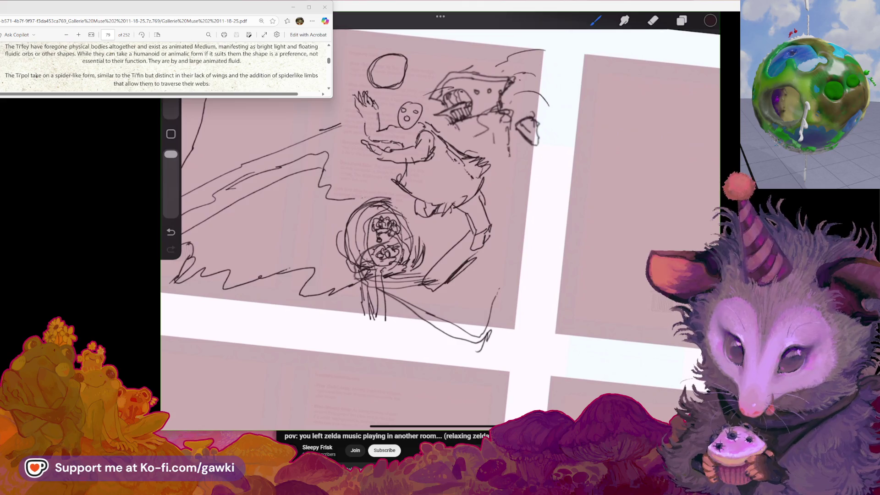
pyautogui.hotkey('ctrl', 'z')
pyautogui.hscroll(-2, 440, 224)
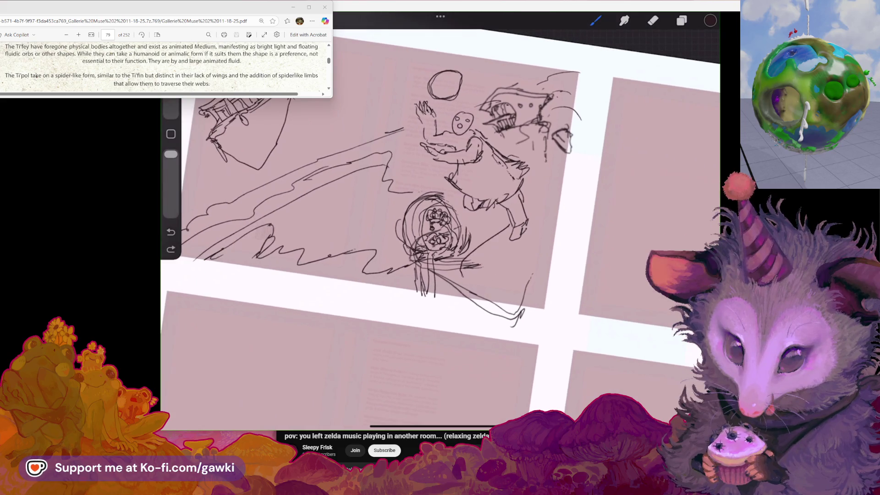
pyautogui.hotkey('ctrl', 'z')
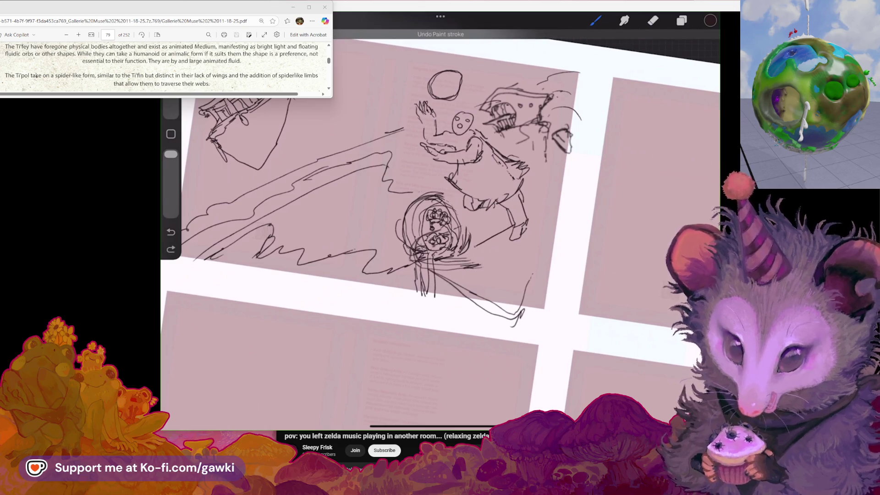
pyautogui.moveTo(477, 263); pyautogui.dragTo(571, 224)
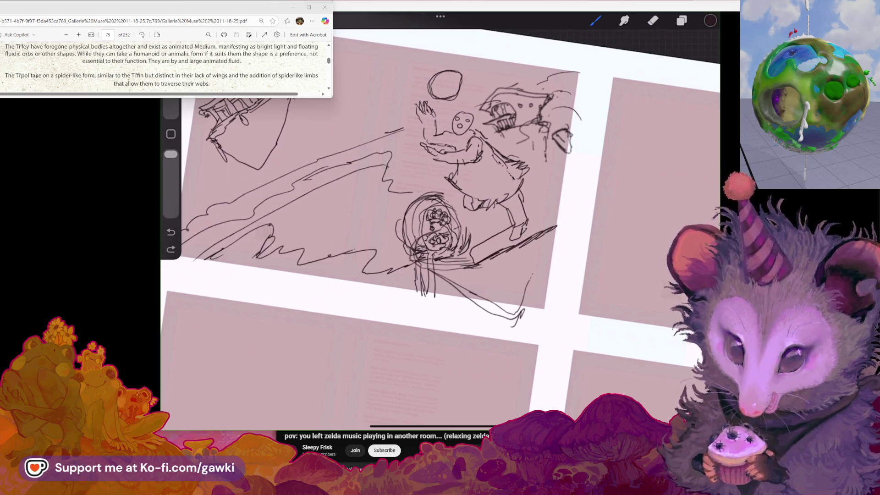
pyautogui.scroll(-2, 440, 225)
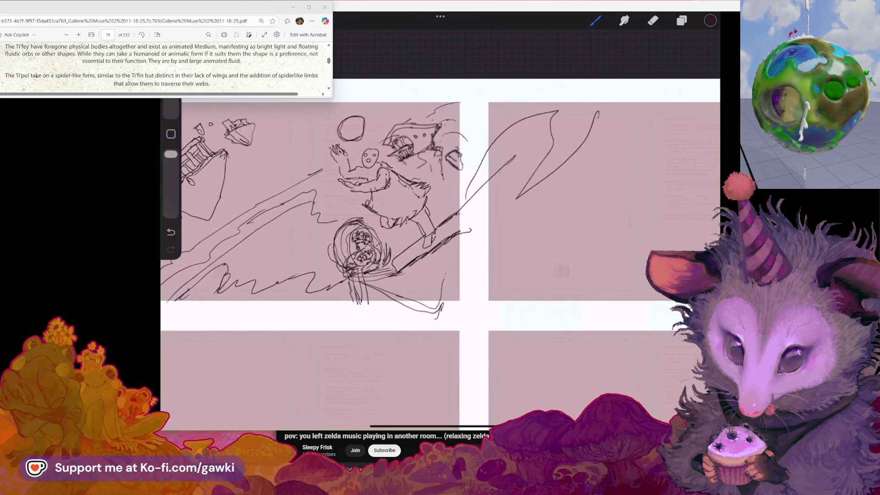
# Undo the last three strokes, removing the leaf shape and the long diagonal line.
pyautogui.hotkey('ctrl', 'z')
pyautogui.hotkey('ctrl', 'z')
pyautogui.scroll(2, 440, 224)
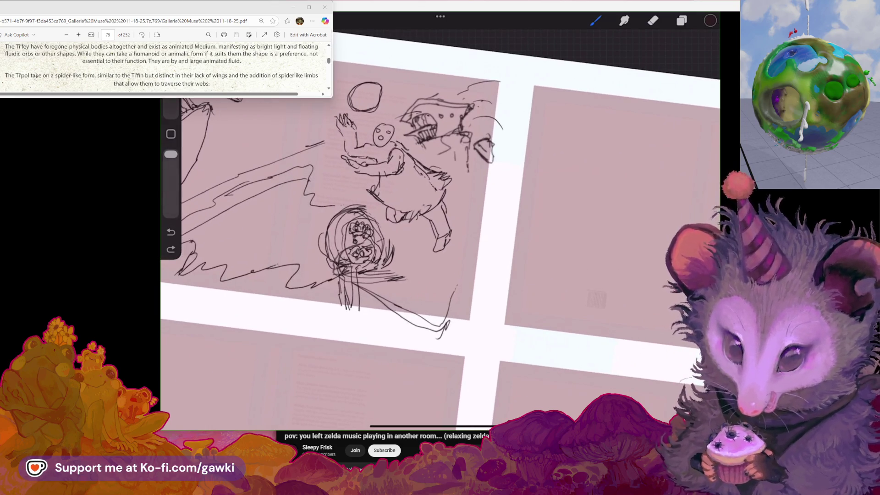
pyautogui.scroll(2, 440, 225)
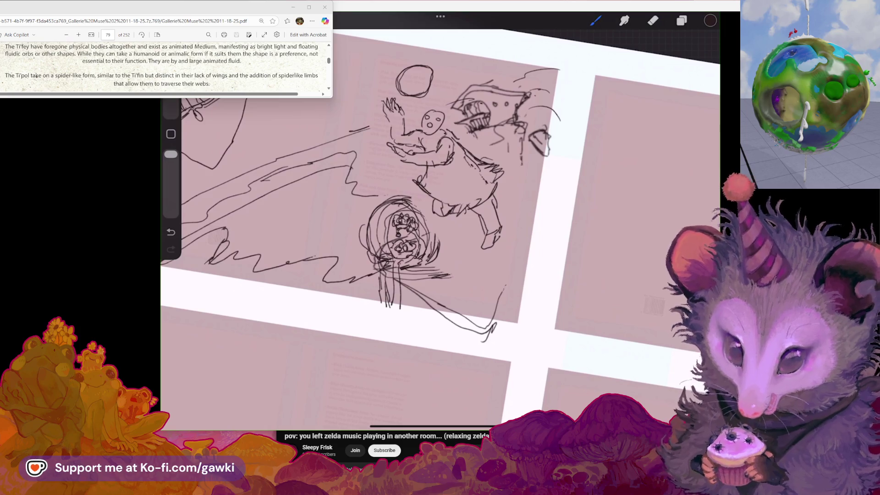
pyautogui.hotkey('ctrl', 'z')
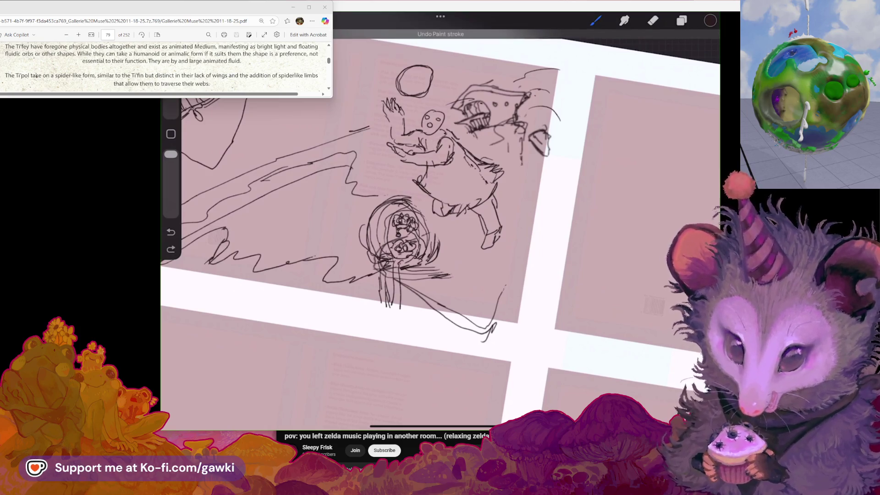
pyautogui.scroll(1, 440, 225)
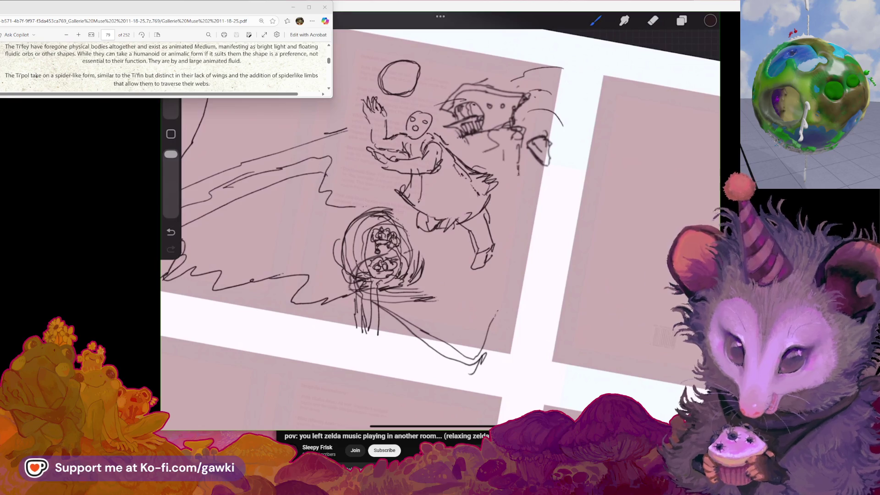
pyautogui.hotkey('ctrl', 'z')
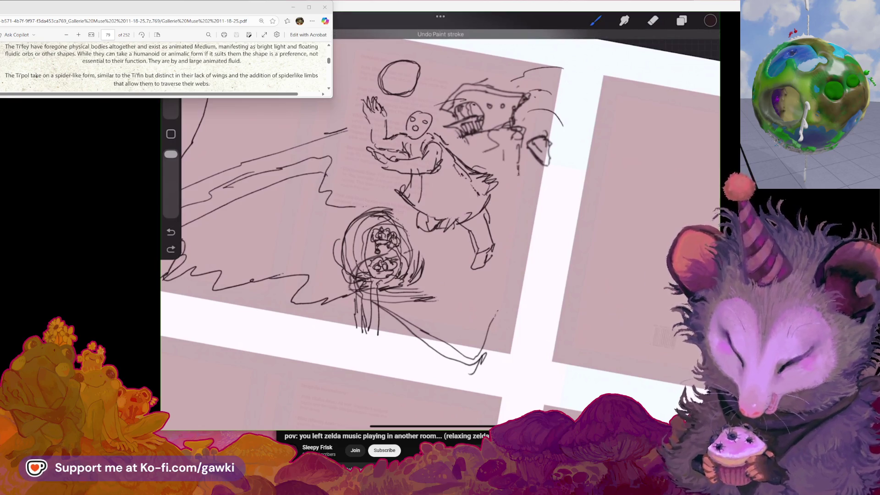
pyautogui.scroll(-1, 440, 217)
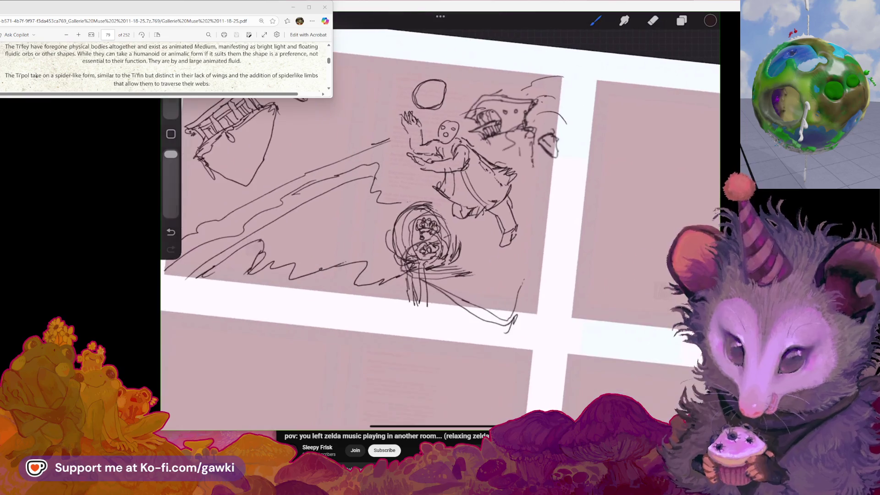
# Dot crater spots inside the round moon circle.
pyautogui.scroll(1, 440, 220)
pyautogui.press('e')
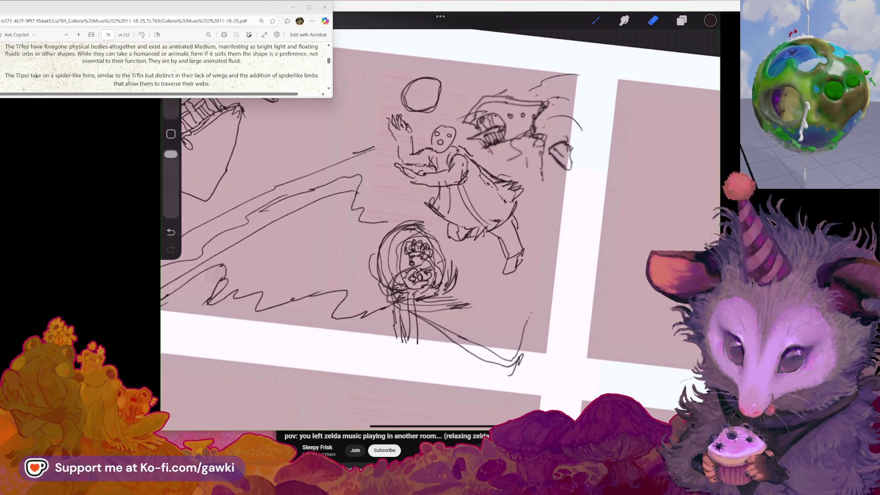
pyautogui.moveTo(421, 81); pyautogui.dragTo(420, 100)
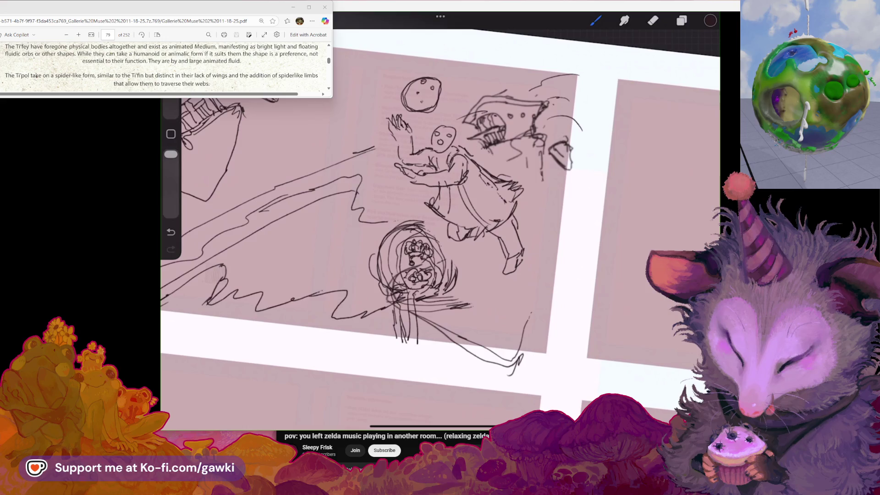
# Sketch a pointed hat on the floating figure's head.
pyautogui.scroll(1, 440, 220)
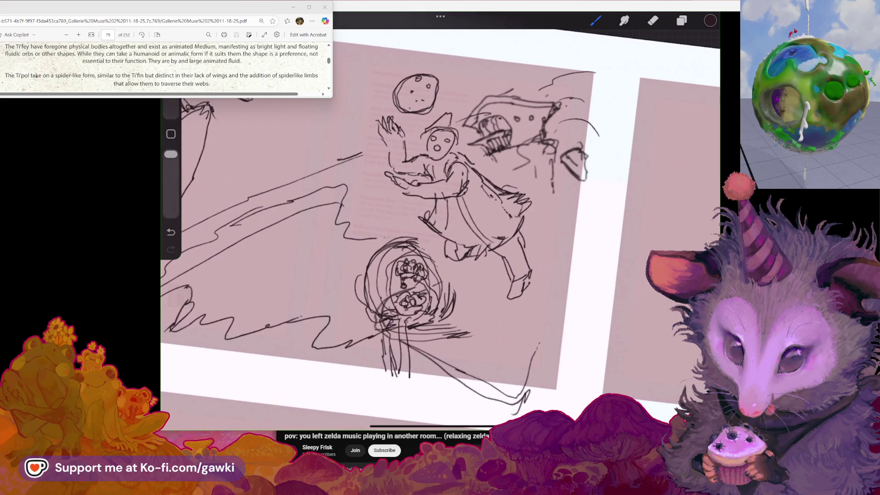
pyautogui.moveTo(456, 133)
pyautogui.mouseDown()
pyautogui.moveTo(474, 131)
pyautogui.moveTo(459, 160)
pyautogui.mouseUp()
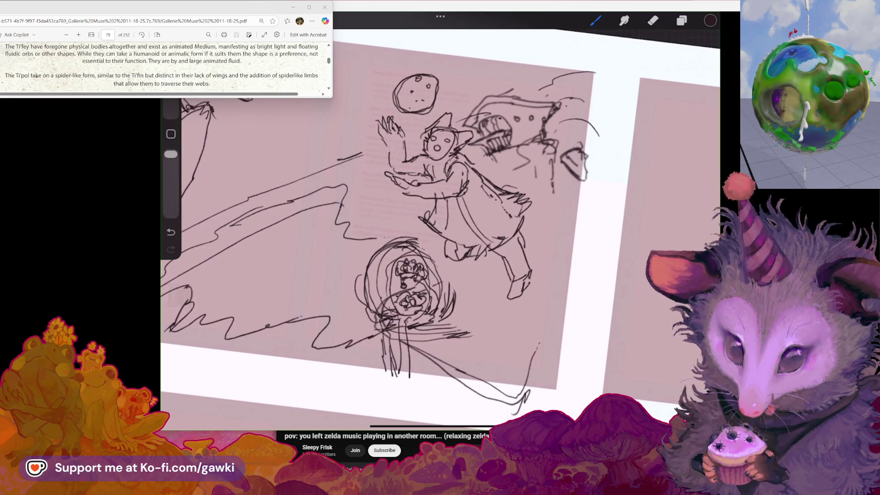
pyautogui.scroll(-1, 381, 243)
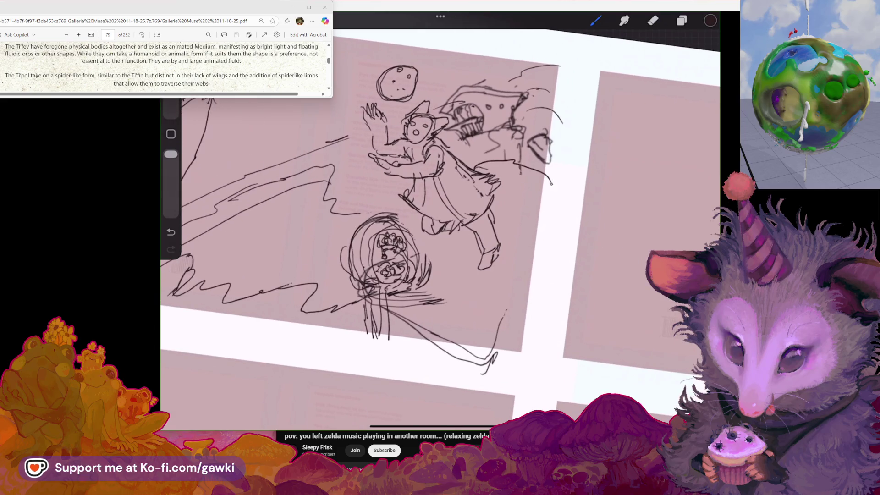
pyautogui.scroll(-2, 440, 230)
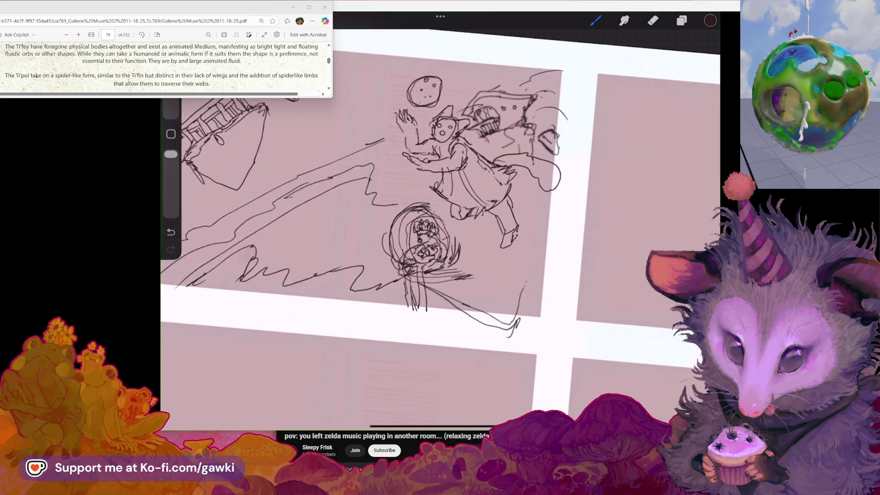
pyautogui.scroll(3, 440, 229)
pyautogui.scroll(2, 412, 206)
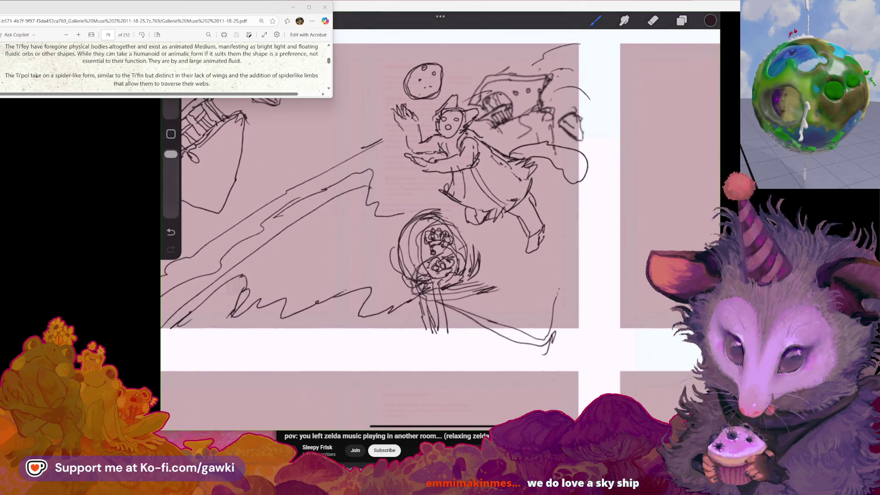
pyautogui.press('s')
pyautogui.scroll(-1, 440, 230)
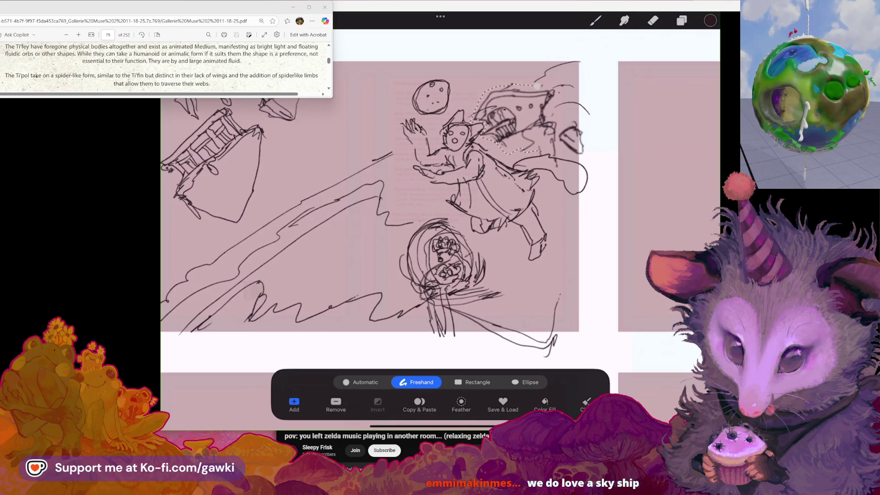
# Lasso the sky ship and move, tilt and shrink it down-left beside the temple rock.
pyautogui.click(538, 86)
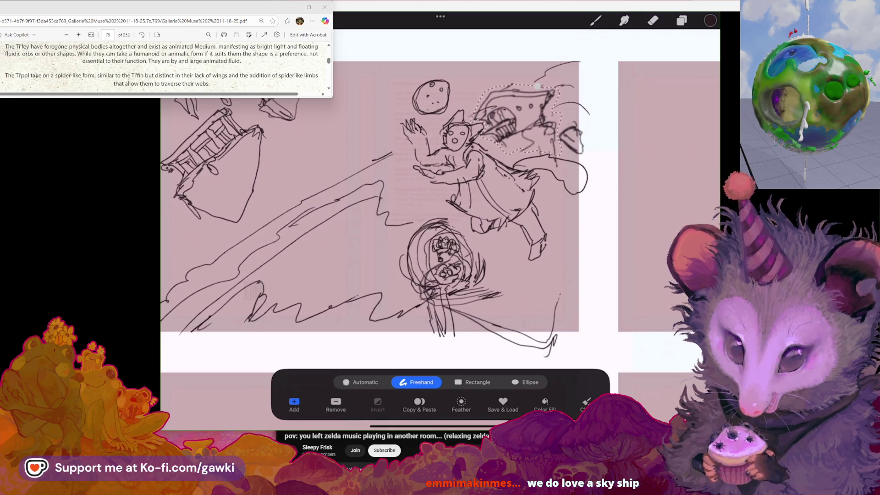
pyautogui.scroll(-1, 440, 207)
pyautogui.scroll(1, 440, 206)
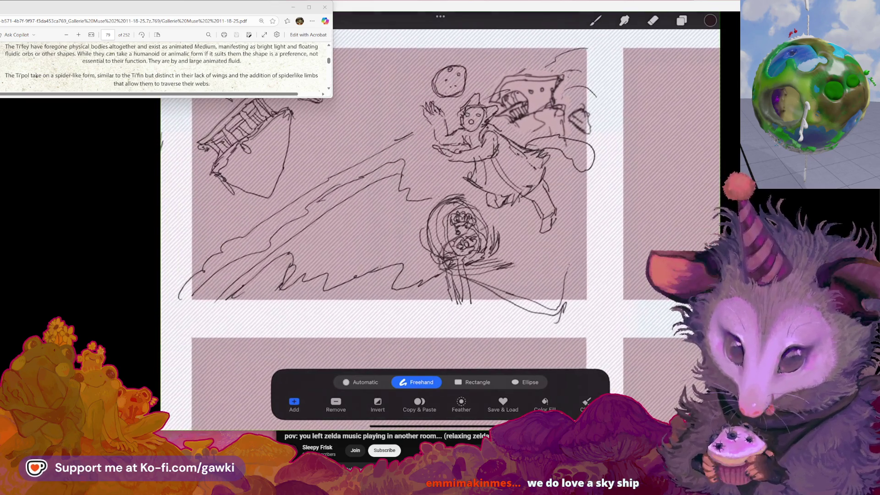
pyautogui.click(624, 20)
pyautogui.moveTo(528, 102)
pyautogui.mouseDown()
pyautogui.moveTo(419, 121)
pyautogui.moveTo(312, 181)
pyautogui.mouseUp()
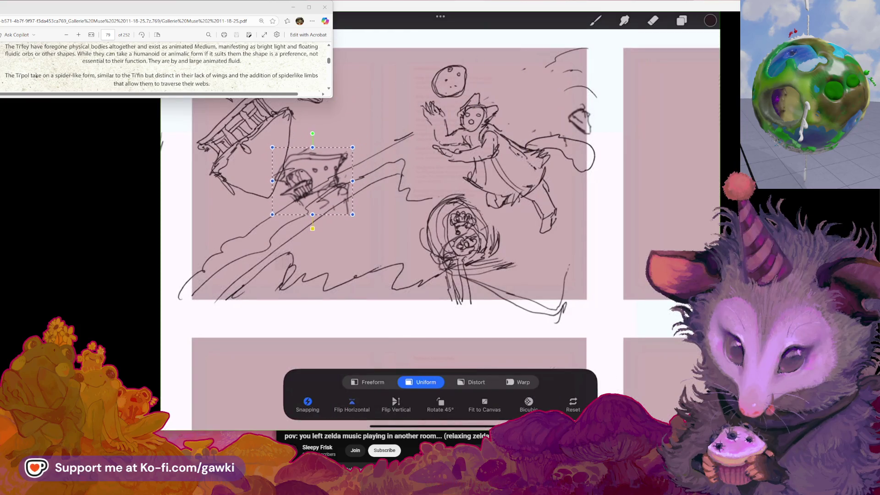
pyautogui.moveTo(312, 133); pyautogui.dragTo(266, 164)
pyautogui.moveTo(313, 197); pyautogui.dragTo(268, 204)
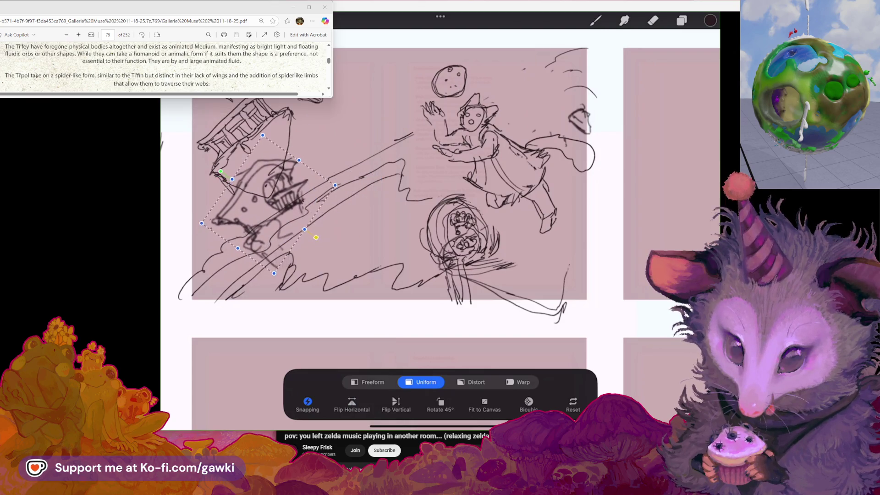
pyautogui.moveTo(202, 223)
pyautogui.mouseDown()
pyautogui.moveTo(241, 189)
pyautogui.moveTo(232, 188)
pyautogui.mouseUp()
pyautogui.moveTo(288, 173); pyautogui.dragTo(249, 201)
pyautogui.press('b')
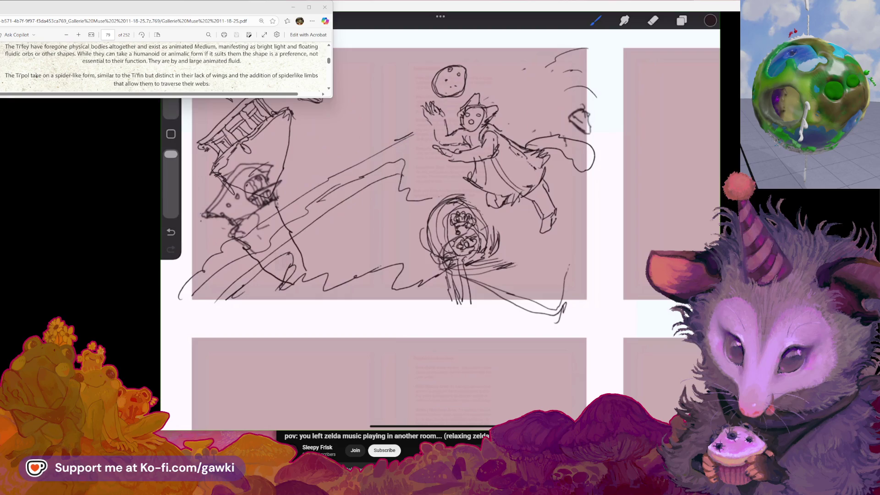
# Erase the stray scribbles and dark hatch strokes overlapping the relocated ship.
pyautogui.hotkey('ctrl', 'z')
pyautogui.press('e')
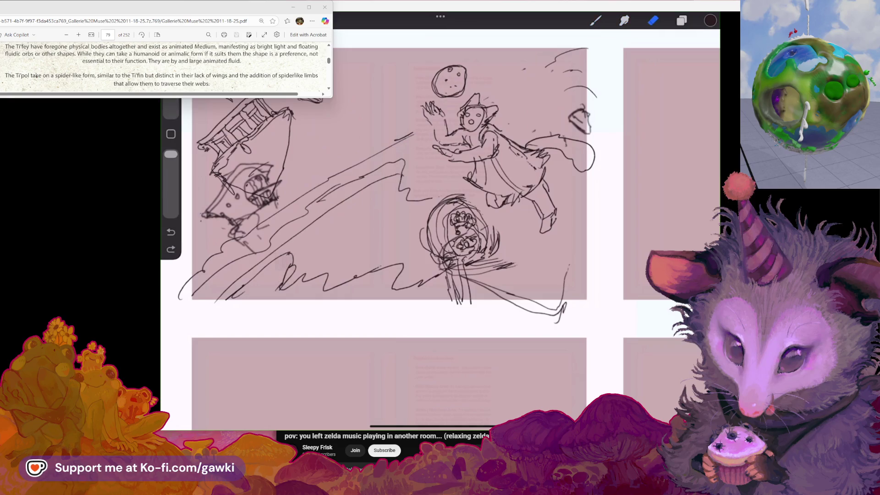
pyautogui.moveTo(230, 186); pyautogui.dragTo(259, 193)
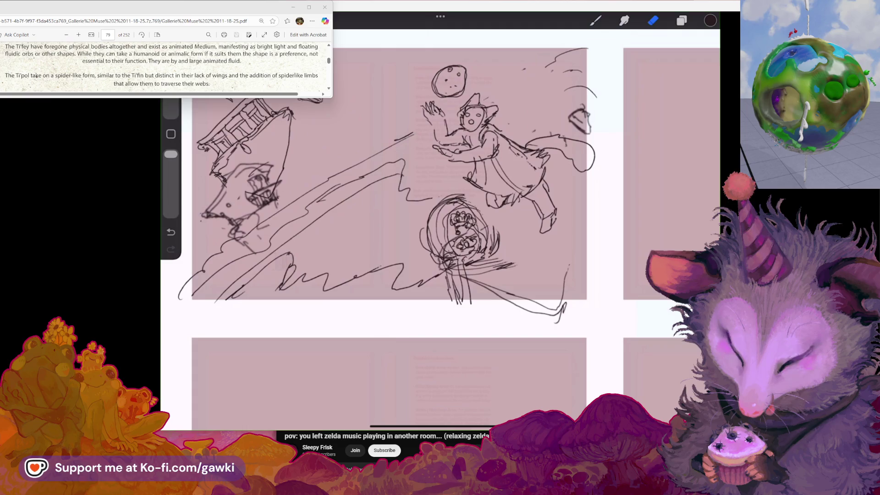
pyautogui.scroll(3, 440, 229)
pyautogui.hotkey('ctrl', 'z')
pyautogui.moveTo(170, 103)
pyautogui.mouseDown()
pyautogui.moveTo(170, 114)
pyautogui.moveTo(170, 98)
pyautogui.mouseUp()
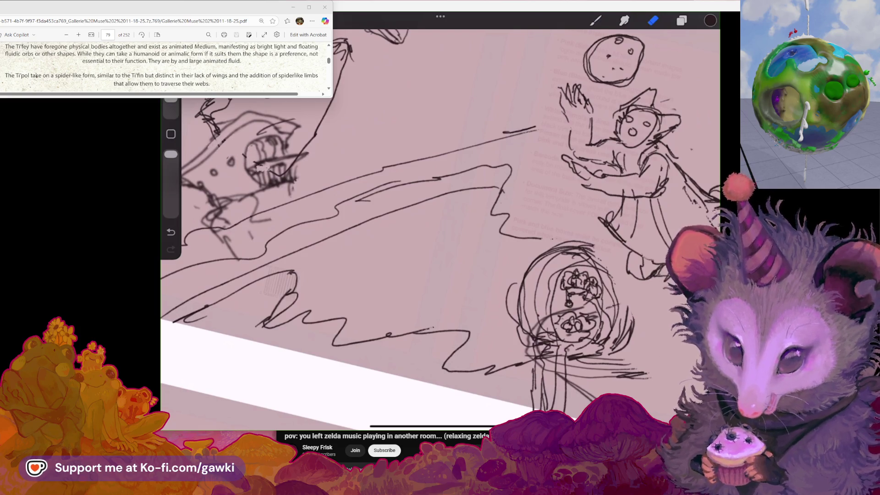
pyautogui.moveTo(258, 168); pyautogui.dragTo(294, 177)
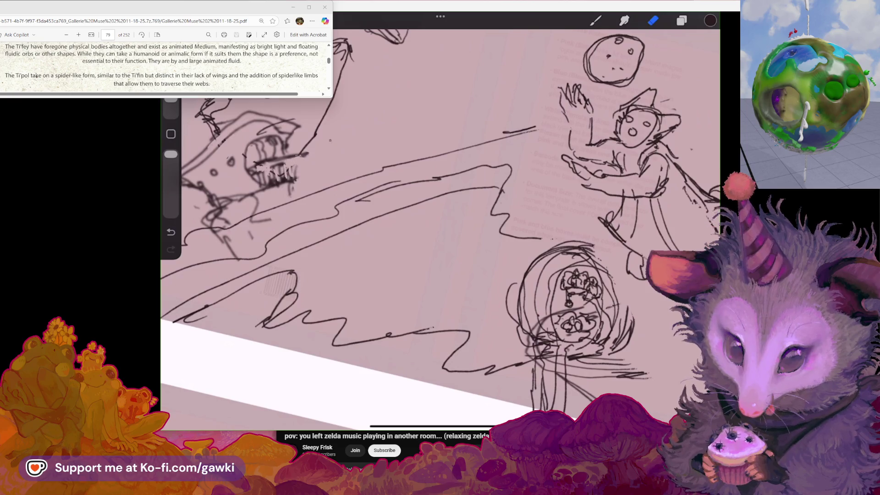
# Redraw the ship's outline strokes and zoom out to see the whole panel.
pyautogui.press('b')
pyautogui.moveTo(310, 153); pyautogui.dragTo(293, 178)
pyautogui.press('e')
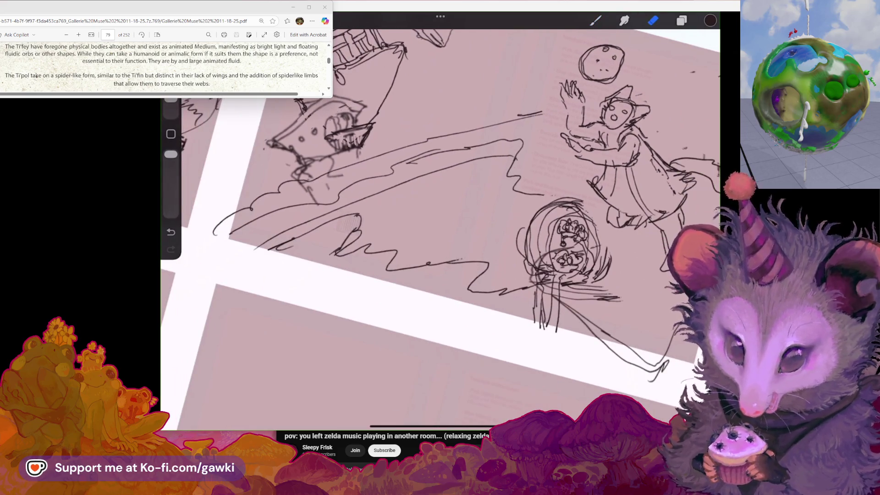
pyautogui.press('b')
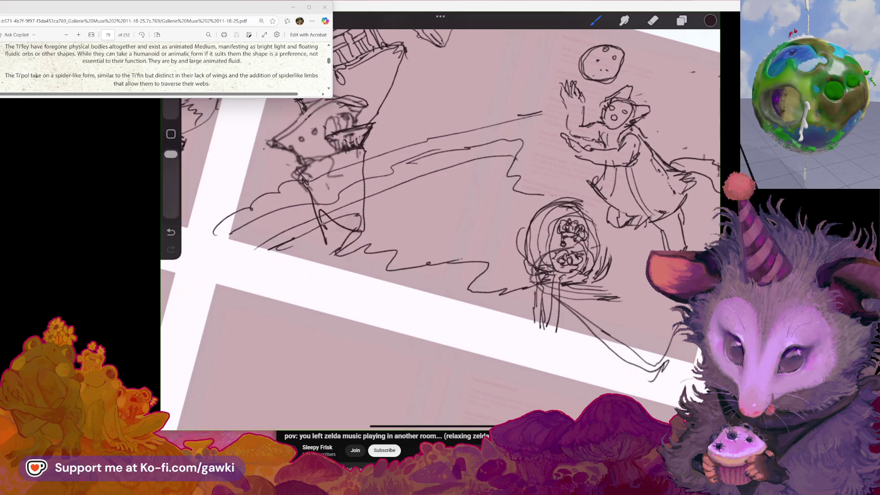
pyautogui.moveTo(440, 220); pyautogui.dragTo(381, 278)
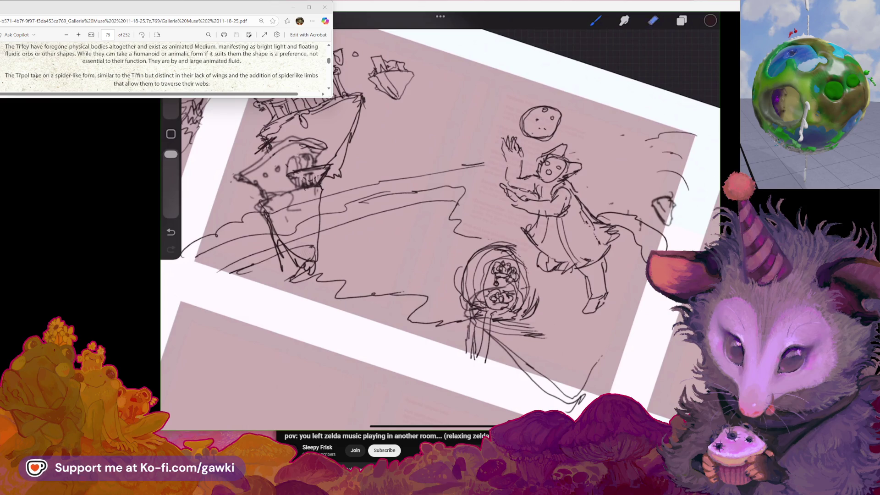
# Undo stray strokes and outline a small floating rock fragment.
pyautogui.hotkey('ctrl', 'z')
pyautogui.press('b')
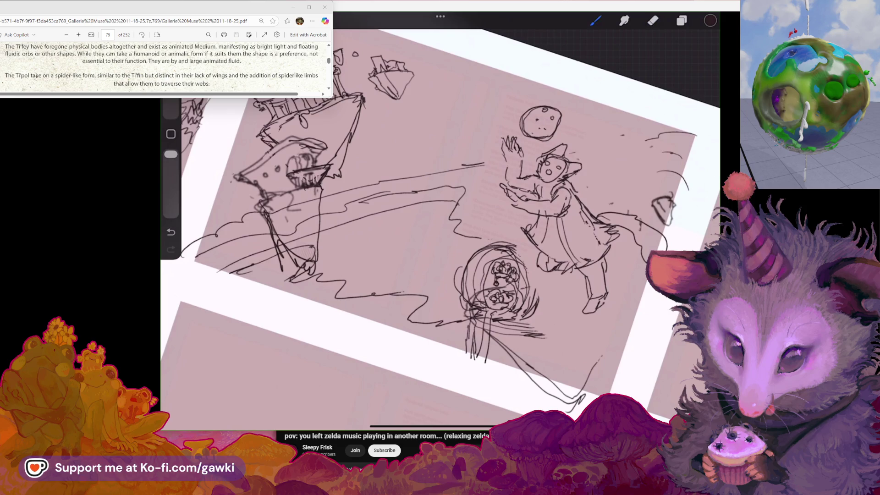
pyautogui.moveTo(500, 284)
pyautogui.mouseDown()
pyautogui.moveTo(471, 232)
pyautogui.moveTo(454, 247)
pyautogui.mouseUp()
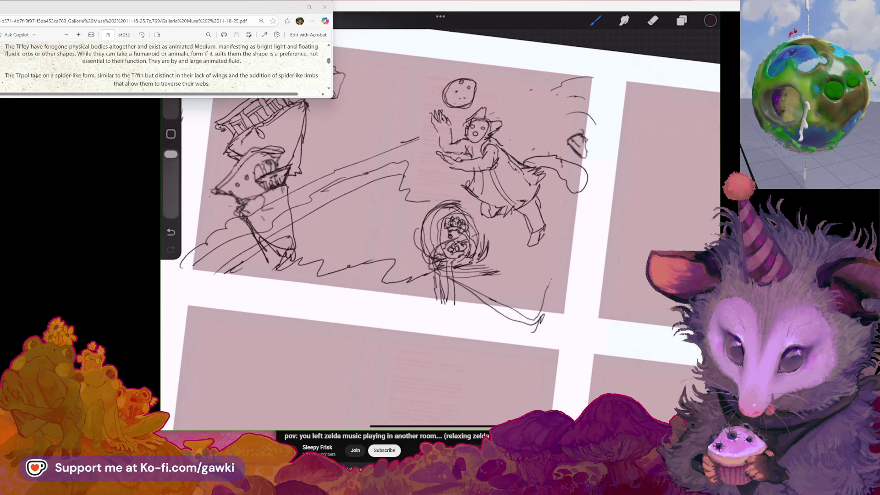
pyautogui.hotkey('ctrl', 'z')
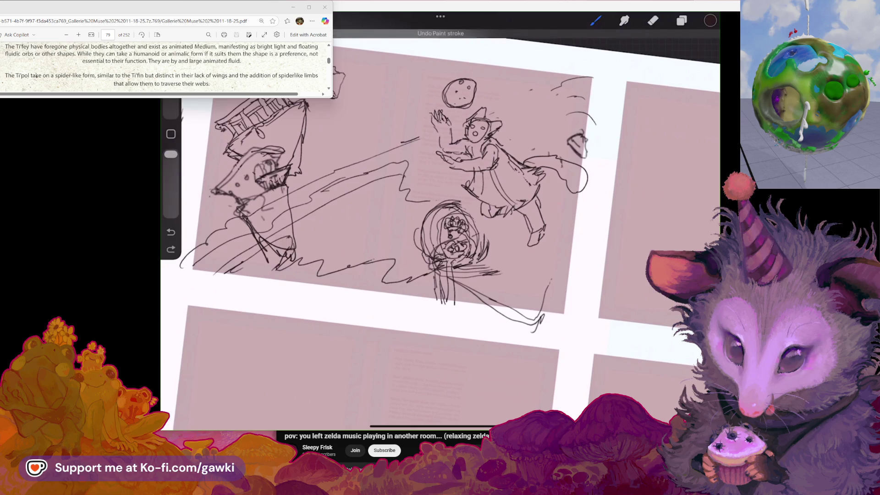
pyautogui.click(354, 91)
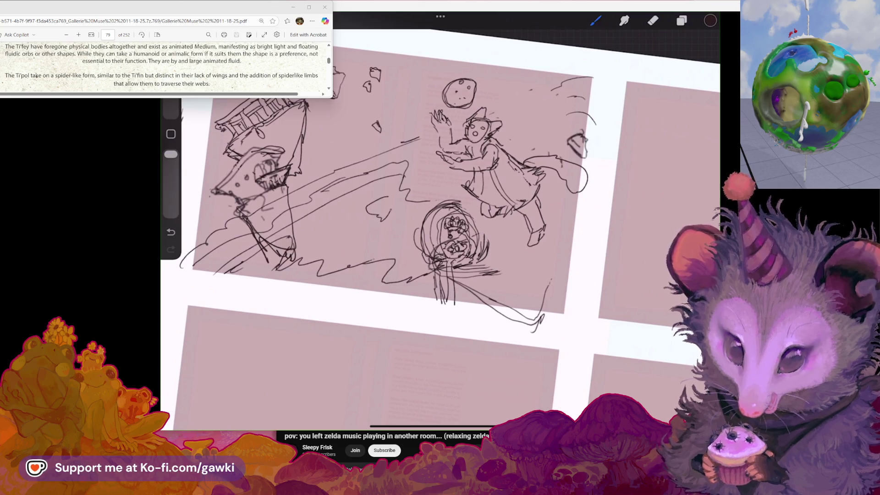
pyautogui.moveTo(388, 198)
pyautogui.mouseDown()
pyautogui.moveTo(373, 215)
pyautogui.moveTo(387, 208)
pyautogui.mouseUp()
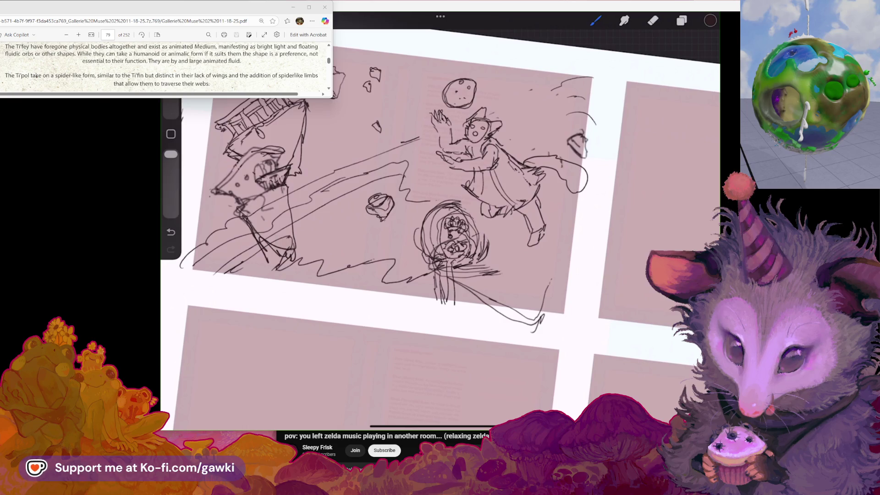
pyautogui.hotkey('ctrl', 'z')
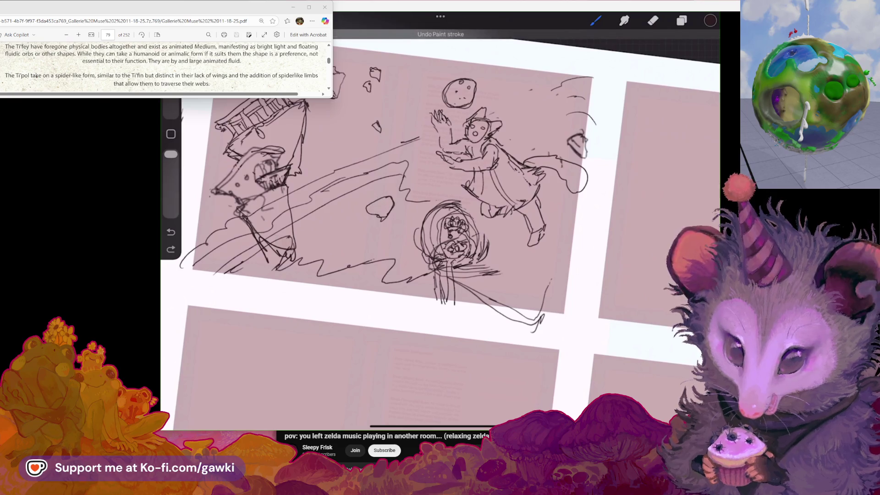
pyautogui.scroll(2, 440, 184)
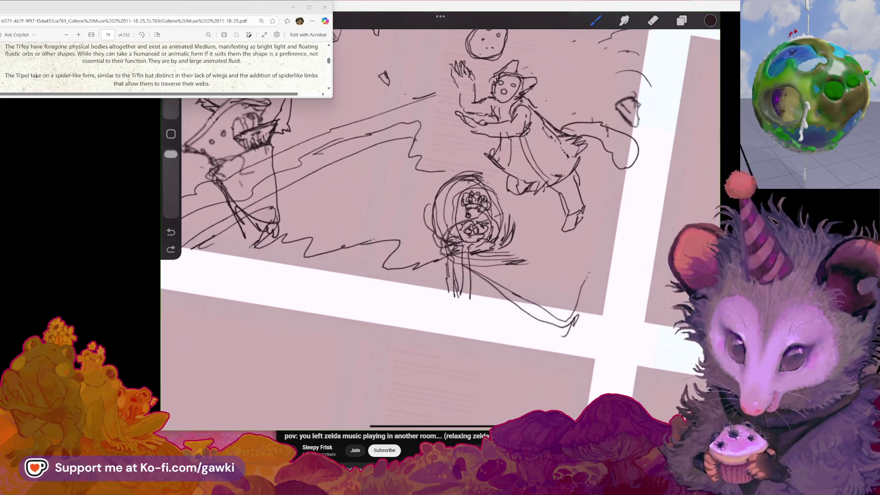
pyautogui.scroll(-2, 440, 206)
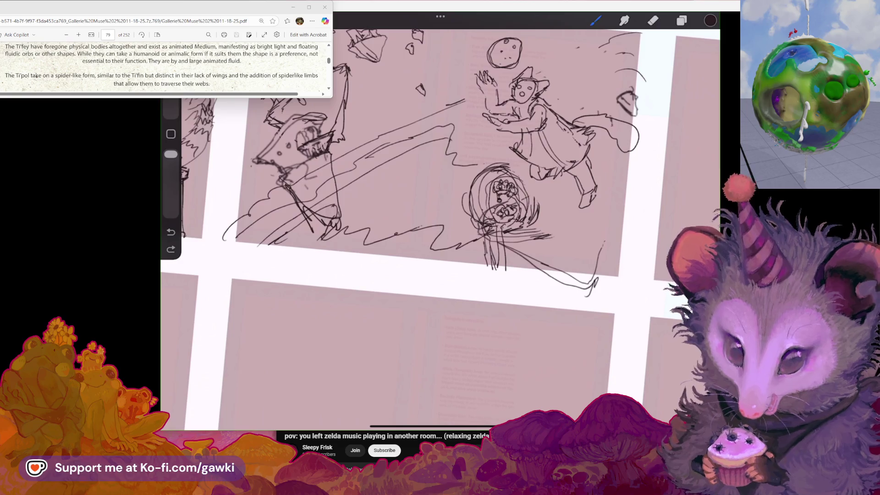
# Rotate the canvas and hatch motion lines beside the hatted figure's feet.
pyautogui.scroll(1, 440, 206)
pyautogui.moveTo(492, 218); pyautogui.dragTo(446, 267)
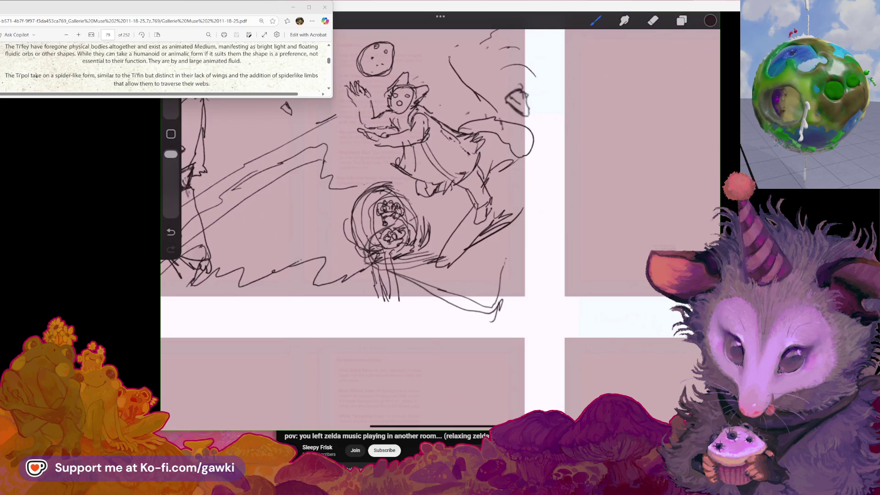
pyautogui.scroll(1, 440, 206)
pyautogui.hotkey('ctrl', 'z')
pyautogui.moveTo(429, 156); pyautogui.dragTo(425, 60)
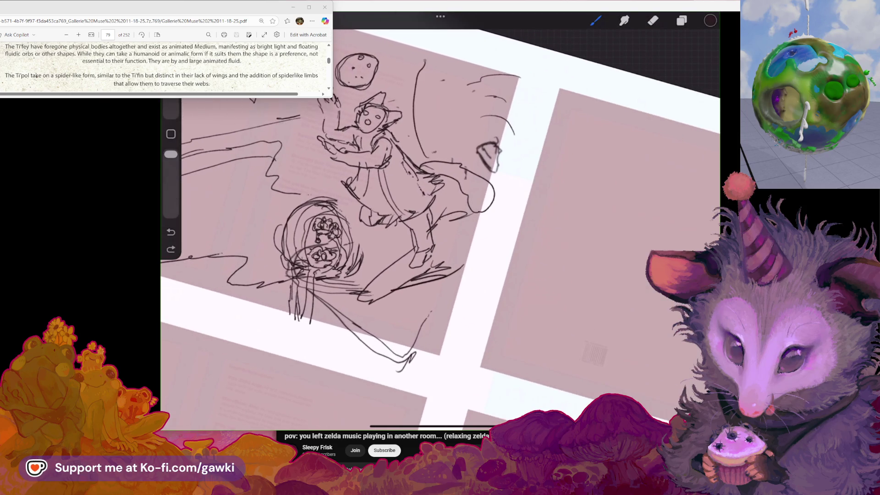
pyautogui.hotkey('ctrl', 'z')
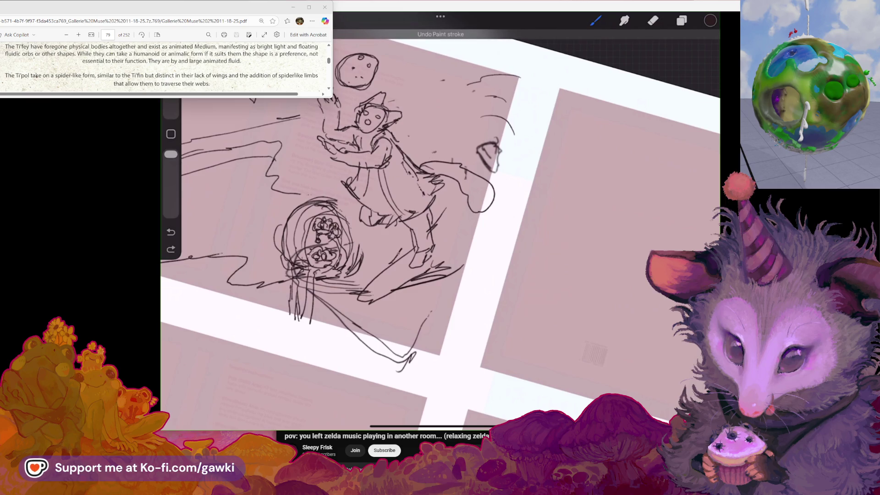
pyautogui.click(407, 265)
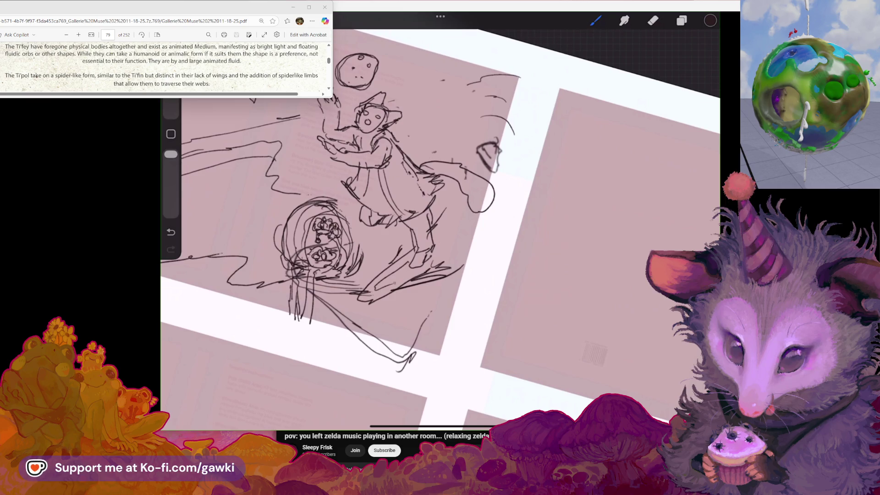
pyautogui.moveTo(399, 255)
pyautogui.mouseDown()
pyautogui.moveTo(421, 237)
pyautogui.moveTo(476, 235)
pyautogui.mouseUp()
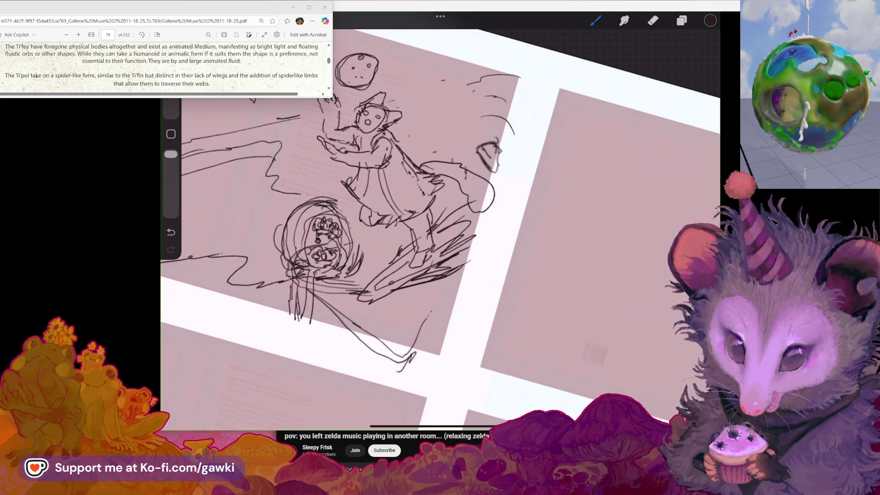
pyautogui.scroll(2, 440, 229)
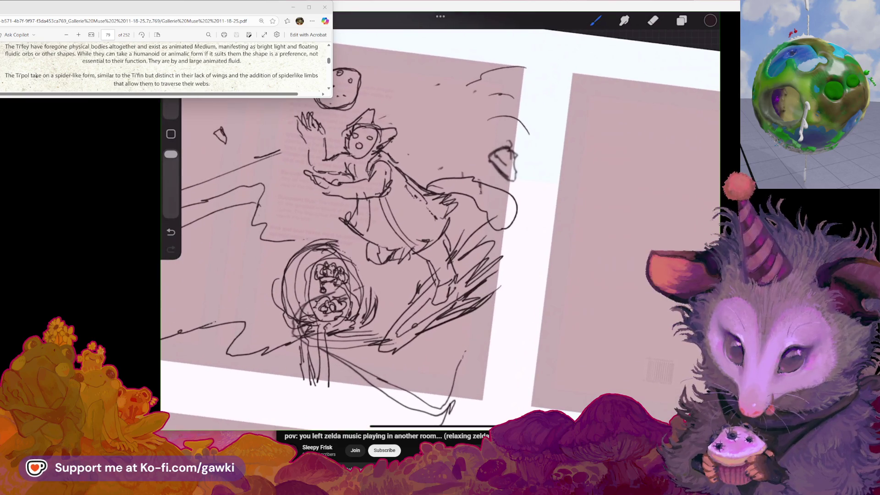
pyautogui.press('e')
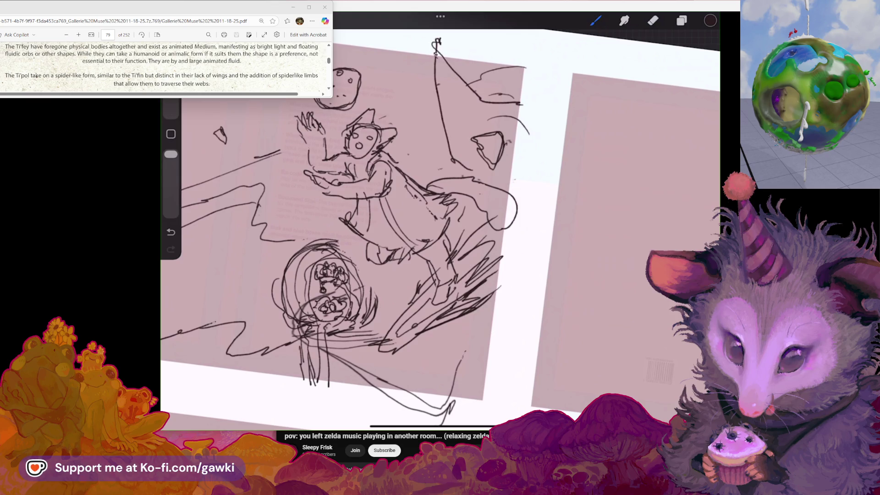
# Draw the tall triangular sky-ship outline above the figure and hatch its top edge.
pyautogui.hotkey('ctrl', 'z')
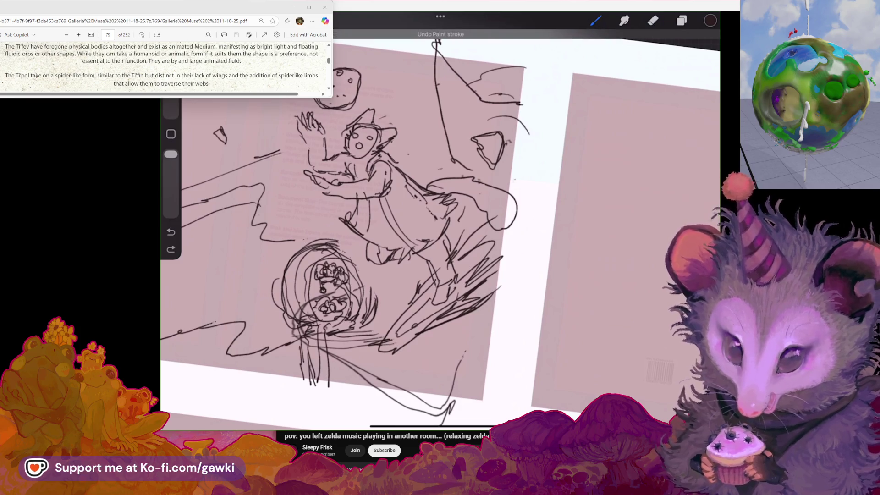
pyautogui.moveTo(447, 54); pyautogui.dragTo(539, 96)
pyautogui.moveTo(438, 51); pyautogui.dragTo(526, 94)
pyautogui.moveTo(458, 60); pyautogui.dragTo(568, 110)
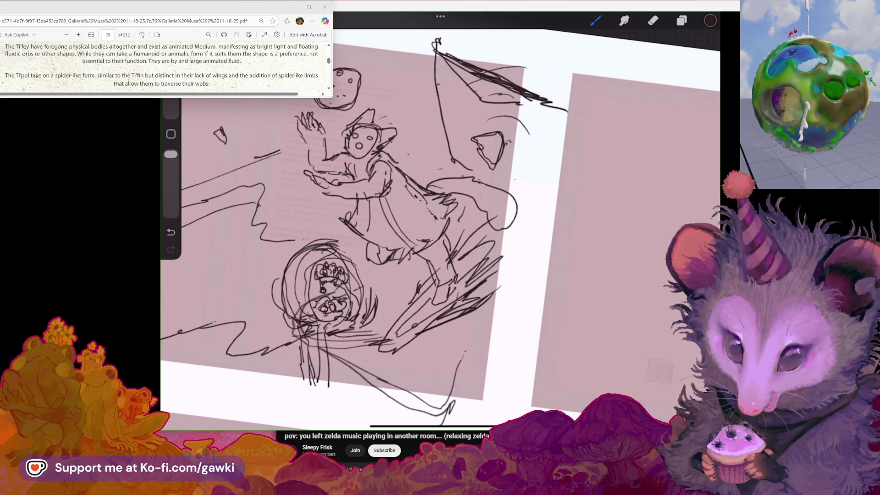
pyautogui.moveTo(512, 106); pyautogui.dragTo(543, 110)
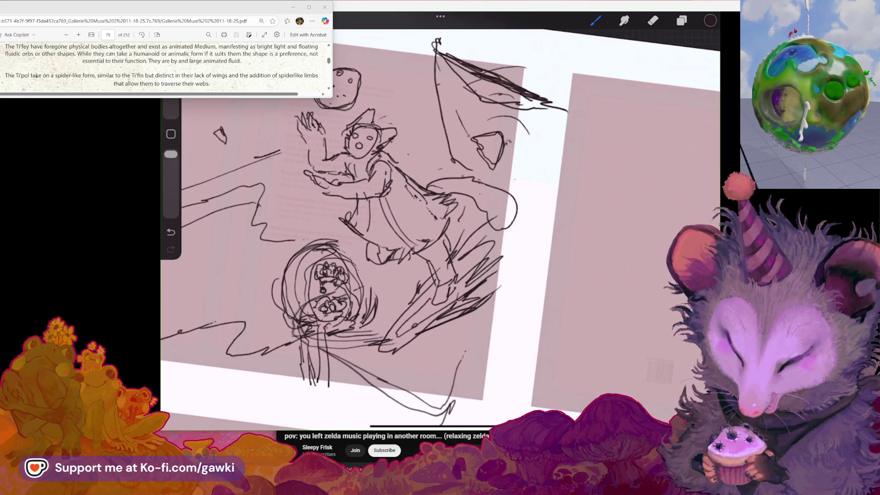
pyautogui.moveTo(471, 131); pyautogui.dragTo(480, 137)
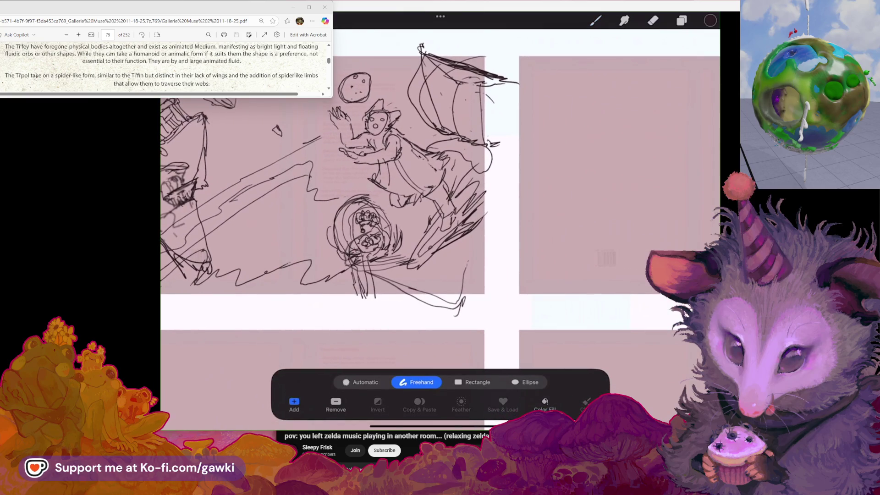
# Lasso the hatted figure, orb creature and sky ship, then scale and shift them together.
pyautogui.moveTo(387, 304); pyautogui.dragTo(484, 302)
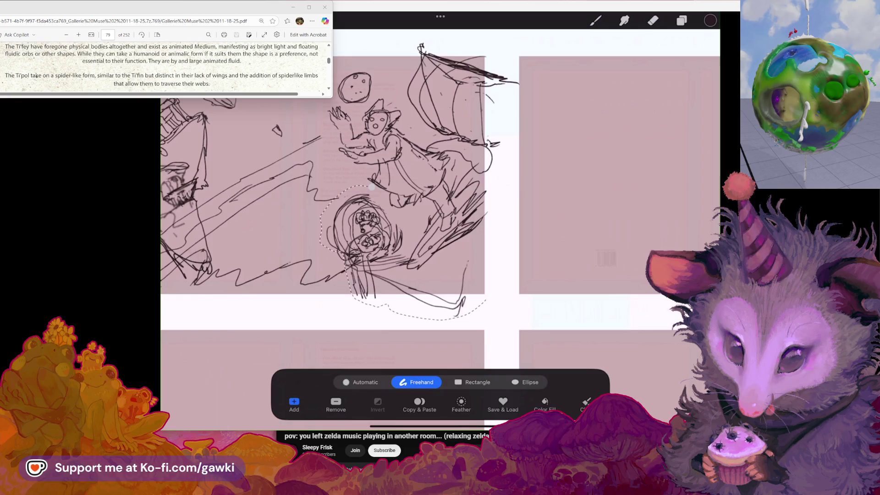
pyautogui.press('v')
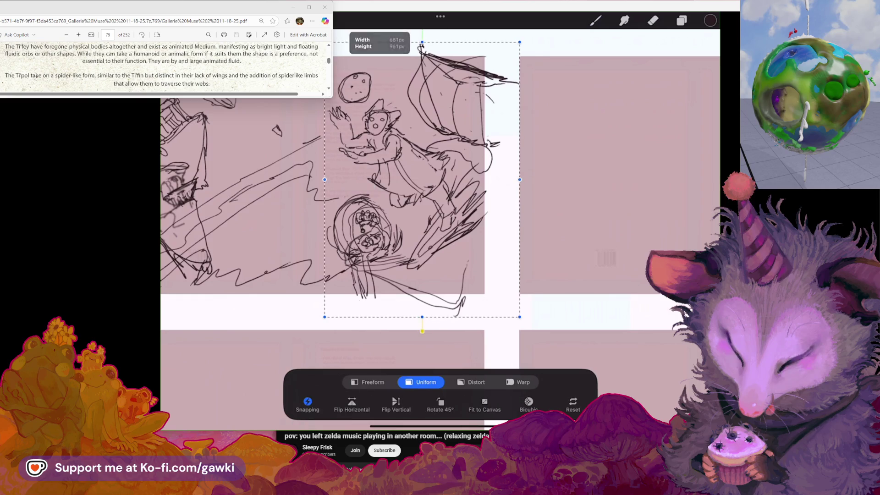
pyautogui.moveTo(430, 190)
pyautogui.mouseDown()
pyautogui.moveTo(440, 197)
pyautogui.moveTo(408, 192)
pyautogui.mouseUp()
pyautogui.press('b')
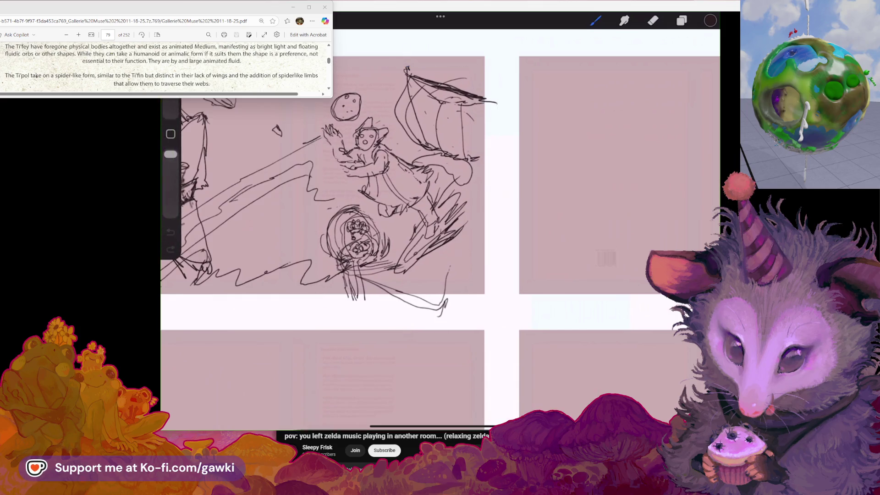
pyautogui.scroll(5, 285, 117)
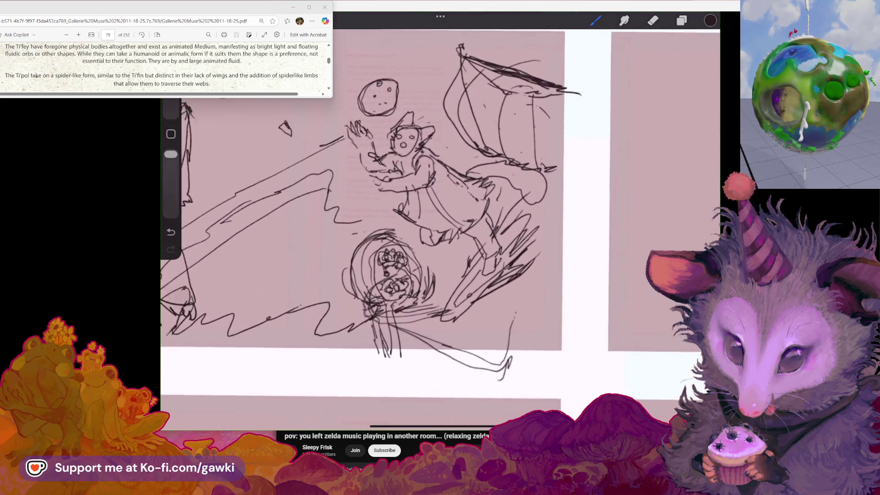
pyautogui.scroll(1, 385, 225)
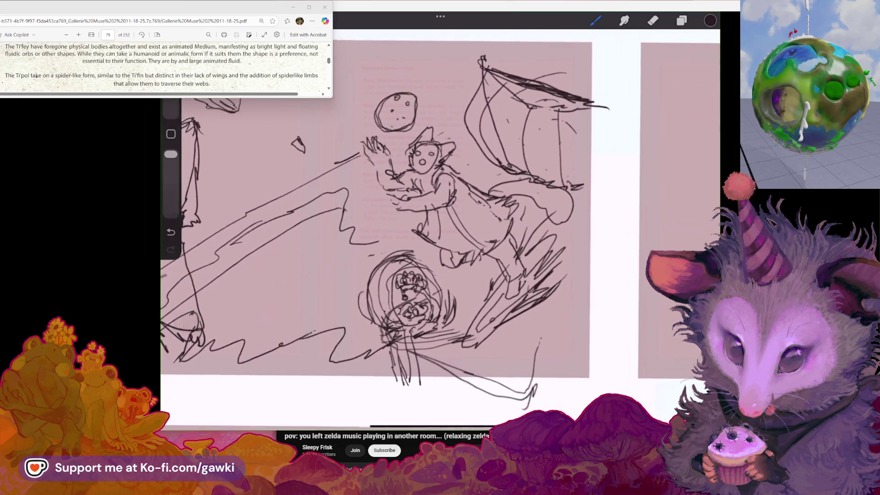
pyautogui.hscroll(2, 376, 225)
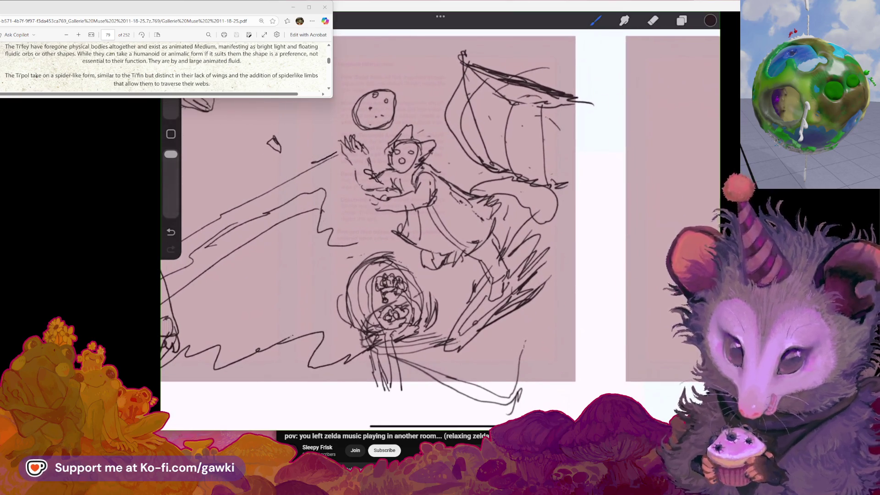
pyautogui.hscroll(-4, 376, 225)
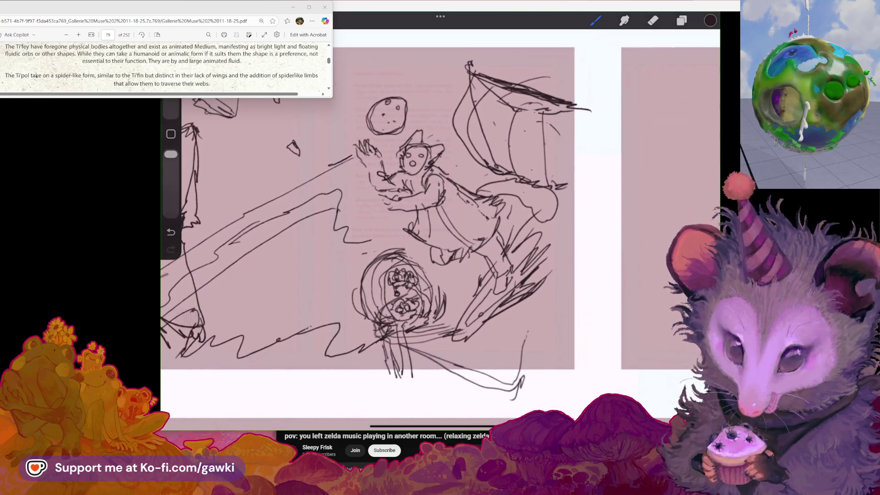
pyautogui.hscroll(2, 395, 225)
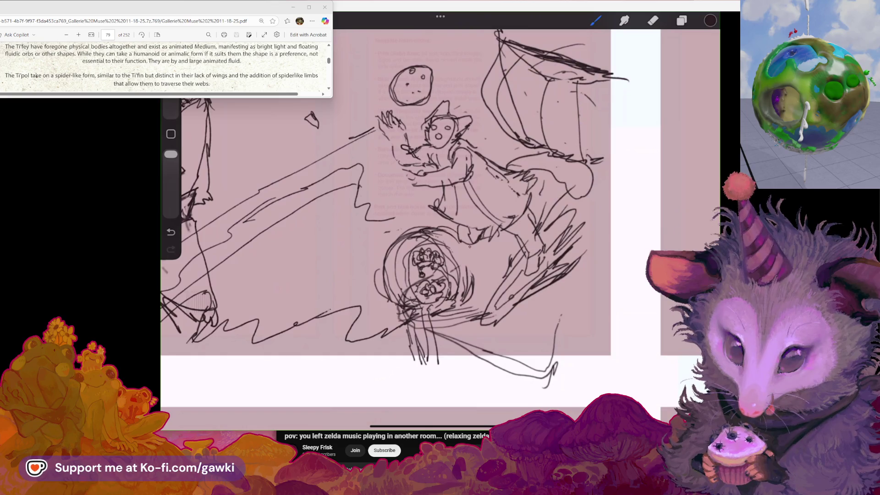
# Try loop, zigzag and wavy strokes around the orb, undoing the unwanted ones.
pyautogui.moveTo(447, 275); pyautogui.dragTo(519, 245)
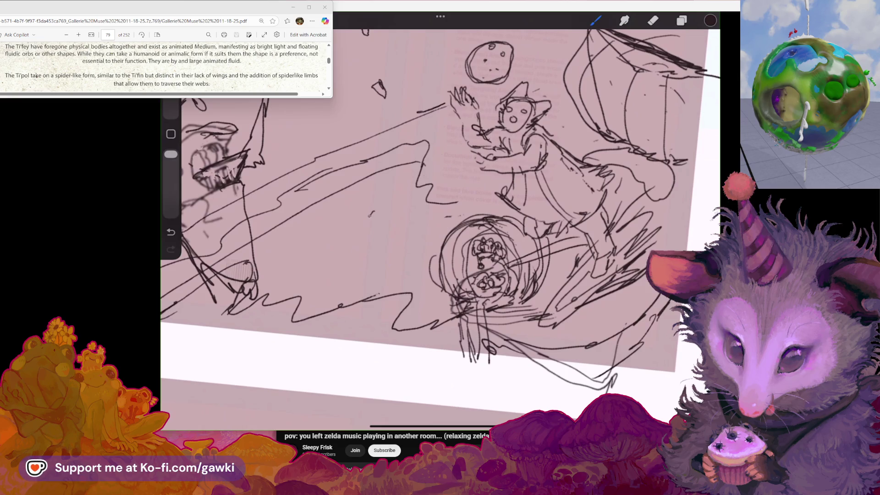
pyautogui.moveTo(284, 225)
pyautogui.mouseDown()
pyautogui.moveTo(339, 225)
pyautogui.moveTo(363, 257)
pyautogui.moveTo(304, 305)
pyautogui.mouseUp()
pyautogui.hotkey('ctrl', 'z')
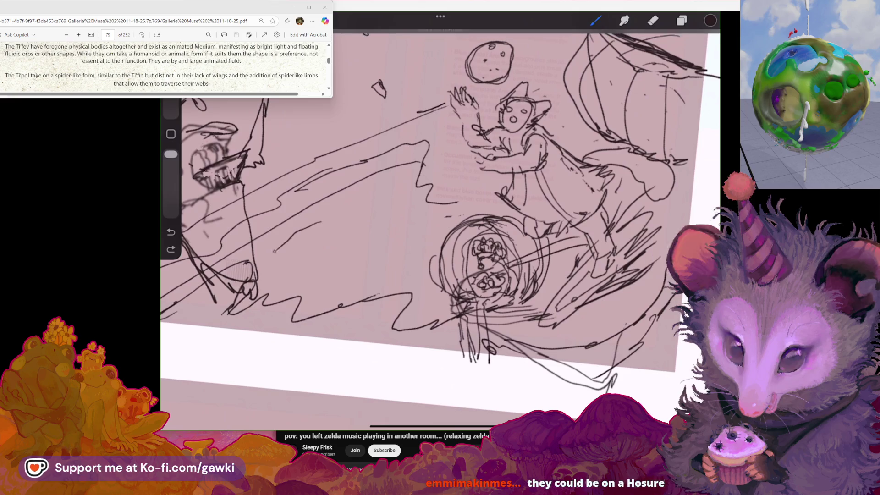
pyautogui.moveTo(296, 243)
pyautogui.mouseDown()
pyautogui.moveTo(339, 263)
pyautogui.moveTo(326, 277)
pyautogui.mouseUp()
pyautogui.moveTo(329, 210); pyautogui.dragTo(416, 211)
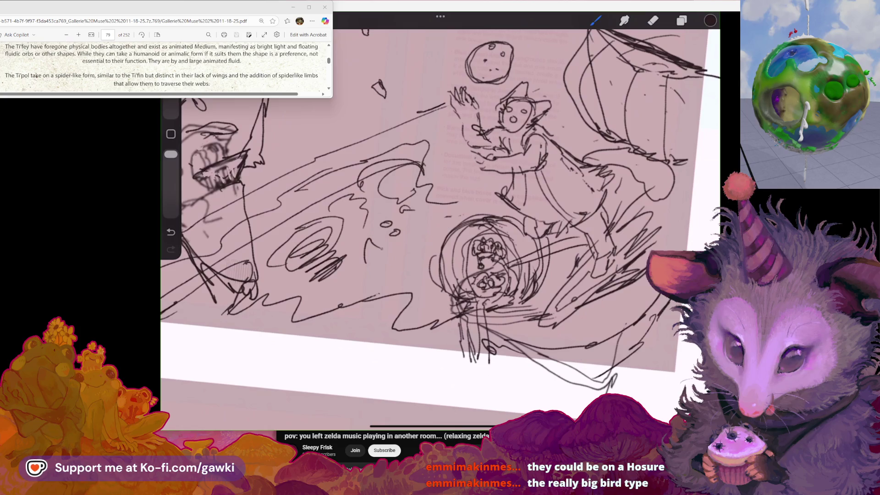
pyautogui.hotkey('ctrl', 'z')
pyautogui.moveTo(367, 232); pyautogui.dragTo(369, 264)
pyautogui.hotkey('ctrl', 'z')
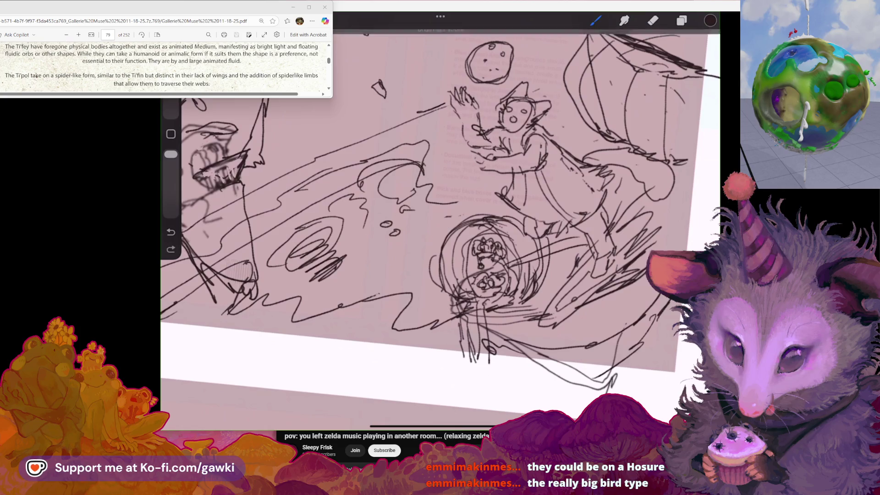
# Draw jagged rock-edge strokes just left of the orb creature.
pyautogui.moveTo(422, 219)
pyautogui.mouseDown()
pyautogui.moveTo(385, 229)
pyautogui.moveTo(388, 261)
pyautogui.moveTo(362, 287)
pyautogui.mouseUp()
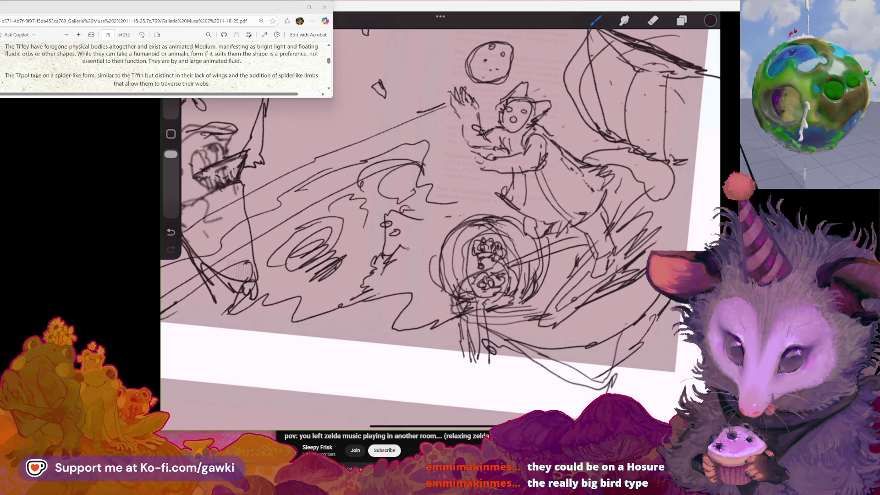
pyautogui.moveTo(390, 250); pyautogui.dragTo(420, 275)
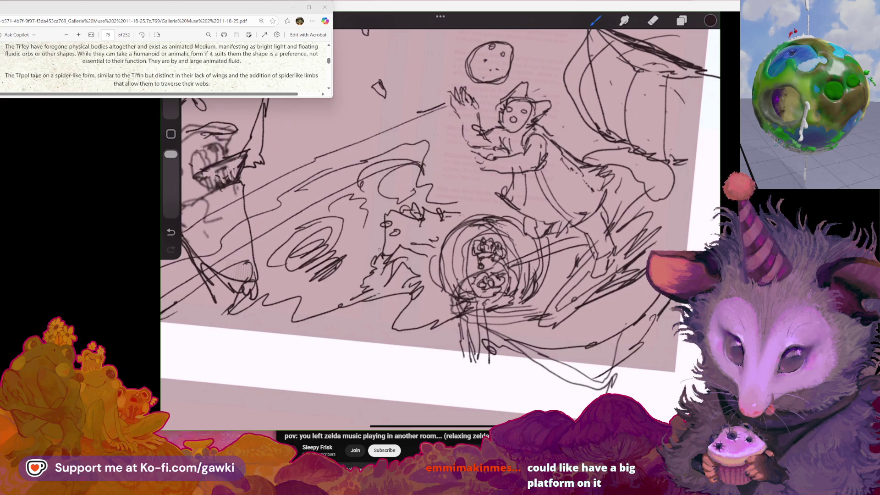
pyautogui.moveTo(377, 257); pyautogui.dragTo(390, 247)
pyautogui.scroll(-3, 441, 230)
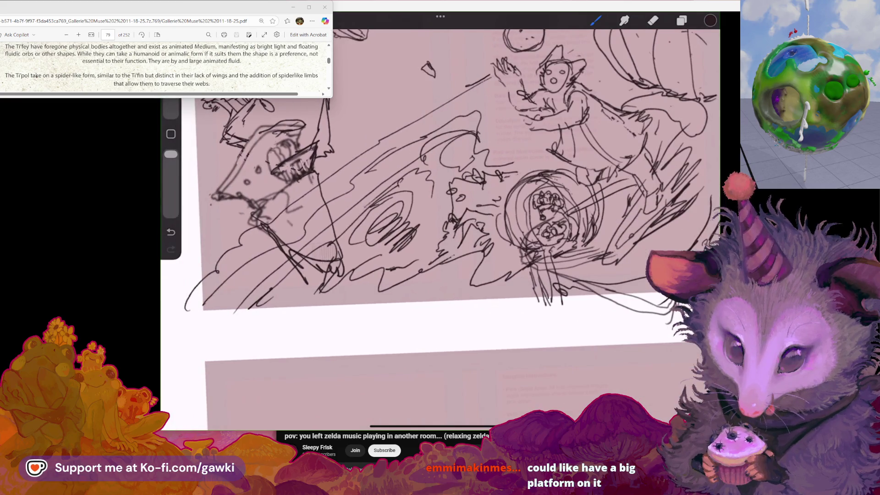
# Undo the last stroke and add short strokes in the upper middle near the hatted figure.
pyautogui.scroll(2, 449, 229)
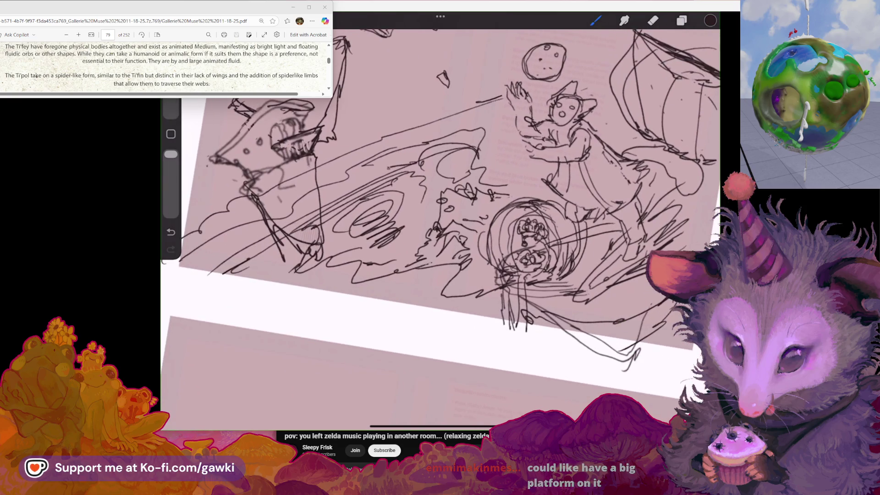
pyautogui.hotkey('ctrl', 'z')
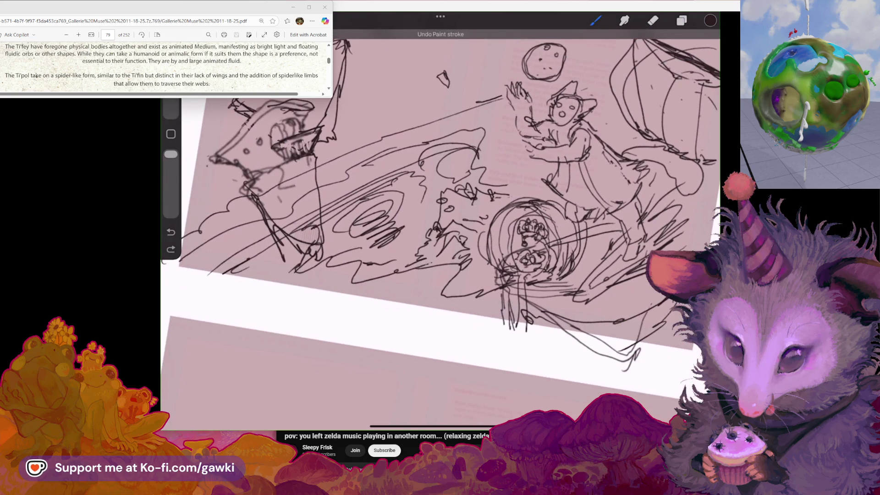
pyautogui.moveTo(403, 153); pyautogui.dragTo(390, 174)
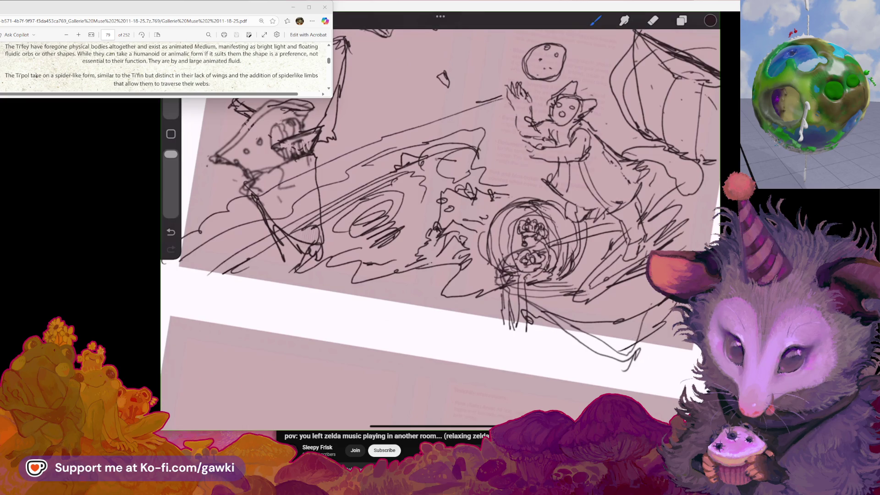
pyautogui.moveTo(451, 164); pyautogui.dragTo(465, 167)
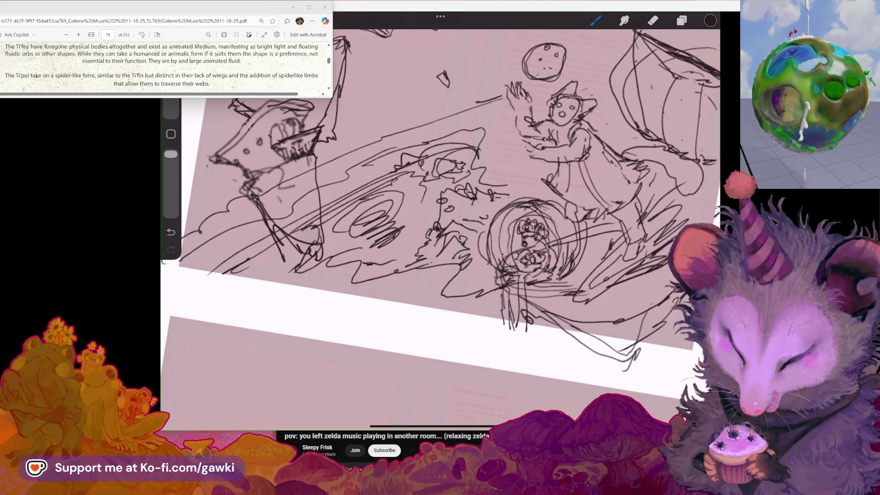
pyautogui.moveTo(532, 239)
pyautogui.mouseDown()
pyautogui.moveTo(491, 206)
pyautogui.moveTo(521, 226)
pyautogui.moveTo(564, 229)
pyautogui.mouseUp()
# Erase the central spiral scribbles and blob left of the orb, restoring the torso strokes.
pyautogui.click(653, 21)
pyautogui.moveTo(349, 216); pyautogui.dragTo(403, 193)
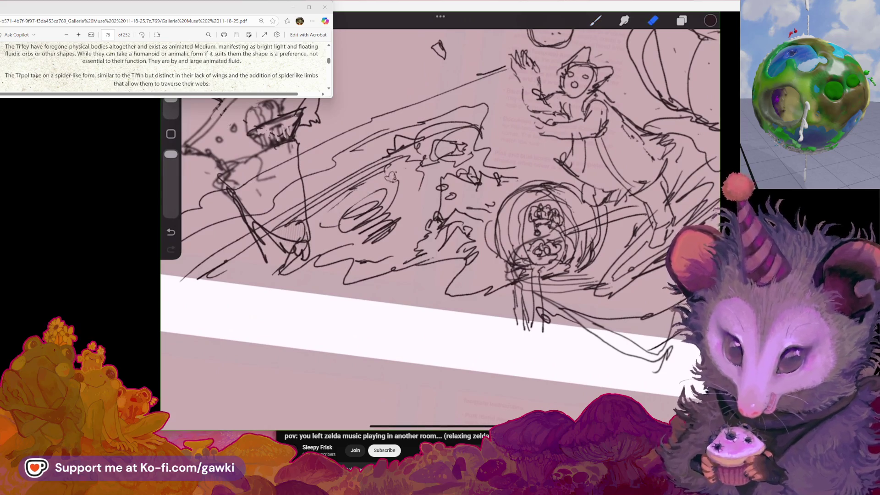
pyautogui.moveTo(335, 236); pyautogui.dragTo(394, 220)
pyautogui.click(595, 20)
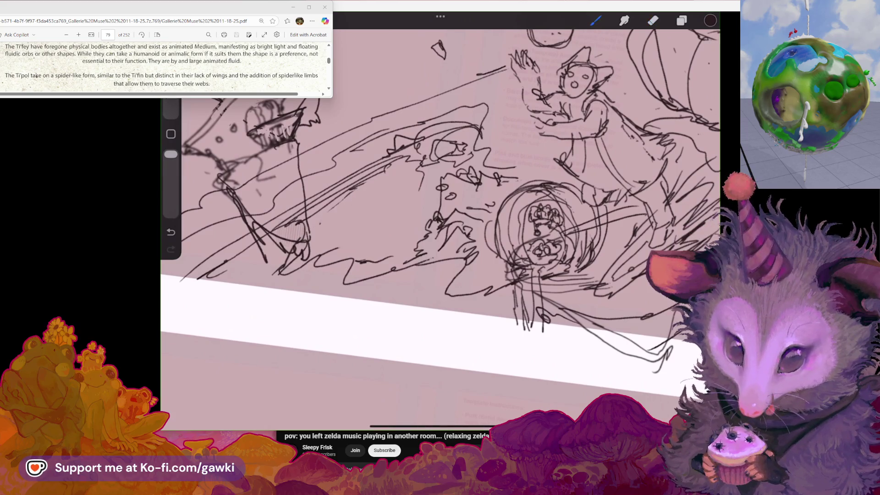
pyautogui.moveTo(541, 229)
pyautogui.mouseDown()
pyautogui.moveTo(583, 225)
pyautogui.moveTo(417, 284)
pyautogui.mouseUp()
pyautogui.click(653, 20)
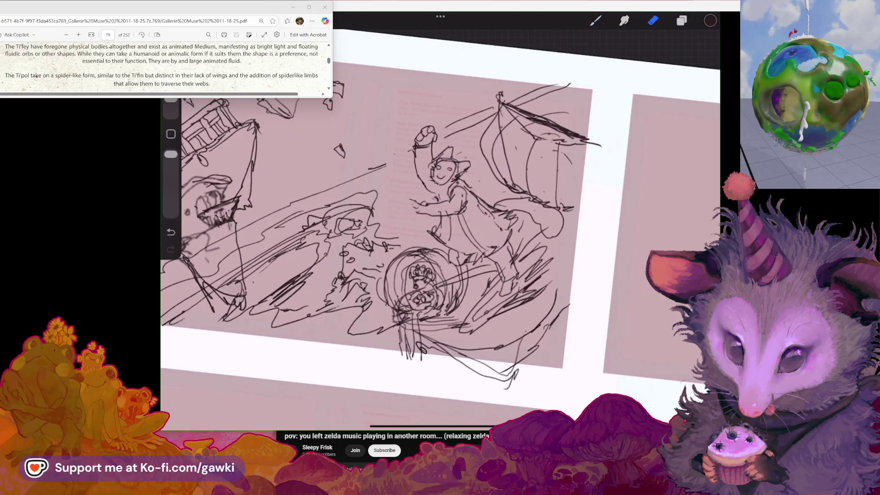
pyautogui.moveTo(431, 215)
pyautogui.mouseDown()
pyautogui.moveTo(472, 204)
pyautogui.moveTo(470, 188)
pyautogui.moveTo(488, 211)
pyautogui.mouseUp()
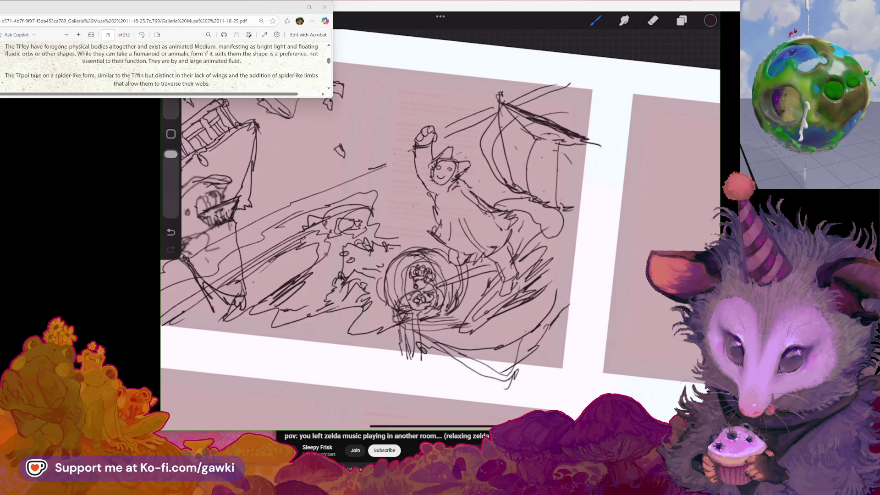
pyautogui.hotkey('ctrl', 'z')
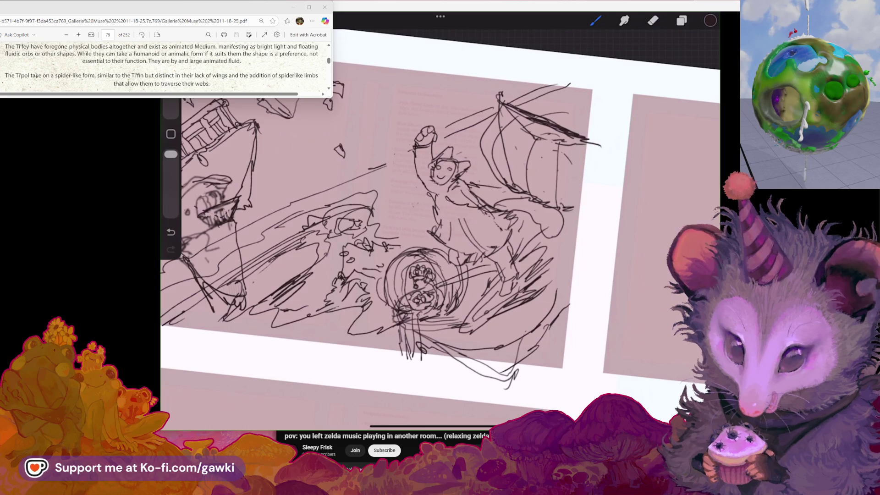
pyautogui.hotkey('ctrl', 'z')
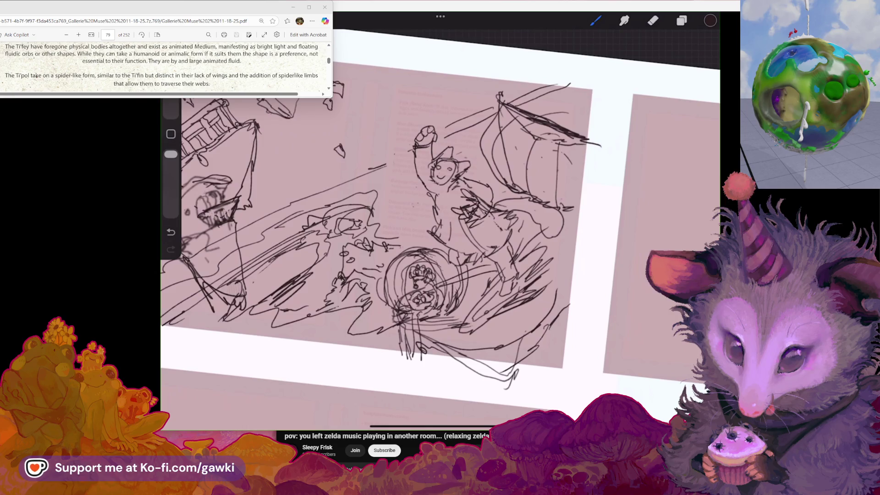
pyautogui.scroll(-2, 385, 229)
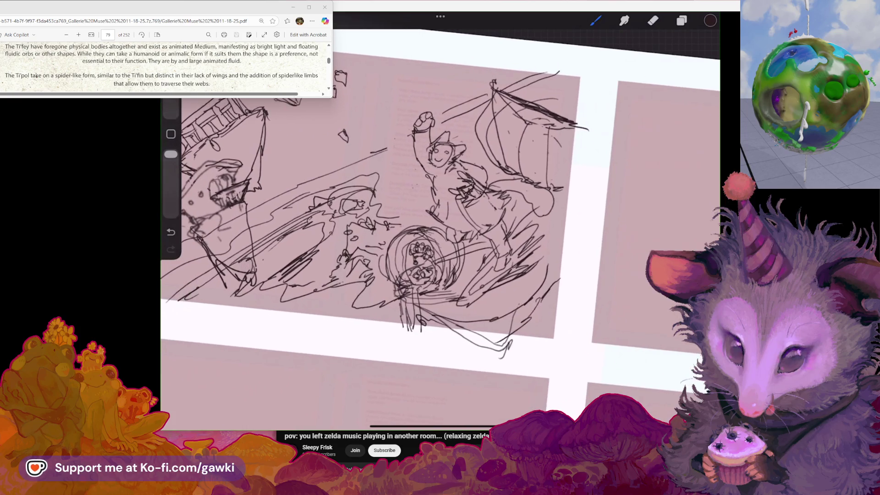
# Pan and rotate the canvas, then bring up the Freehand selection bar.
pyautogui.scroll(3, 385, 229)
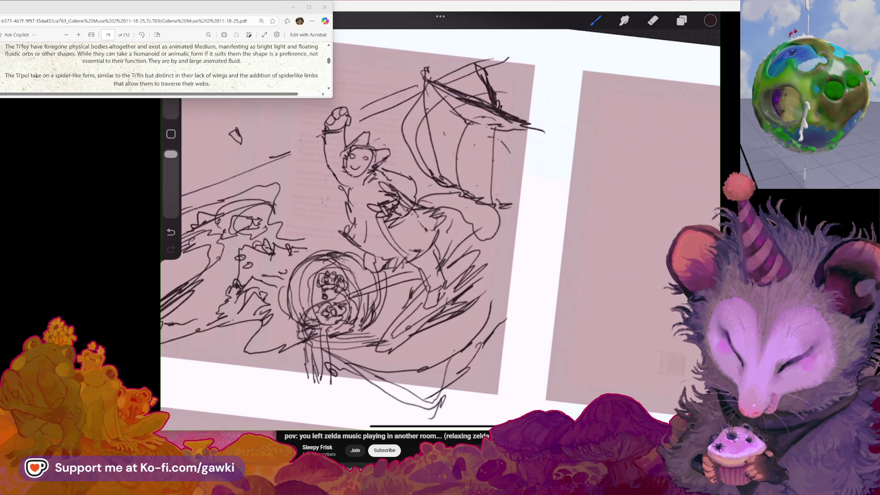
pyautogui.scroll(-3, 352, 229)
pyautogui.scroll(1, 349, 197)
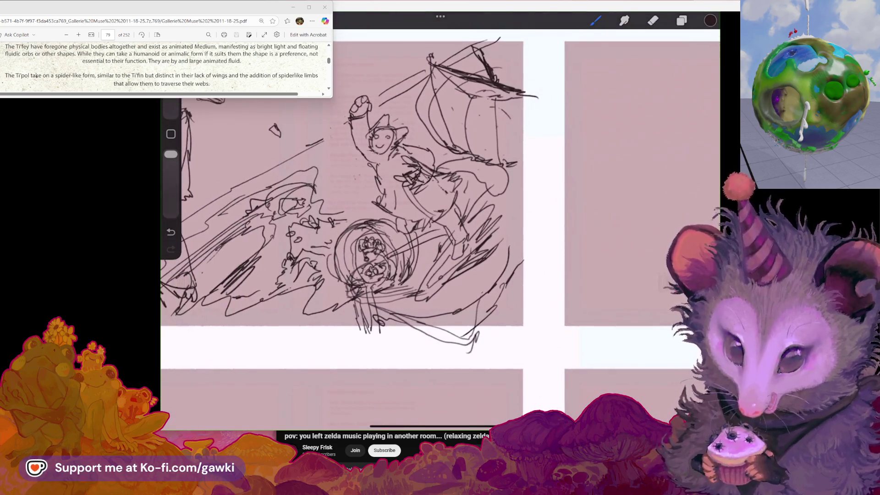
pyautogui.scroll(2, 413, 206)
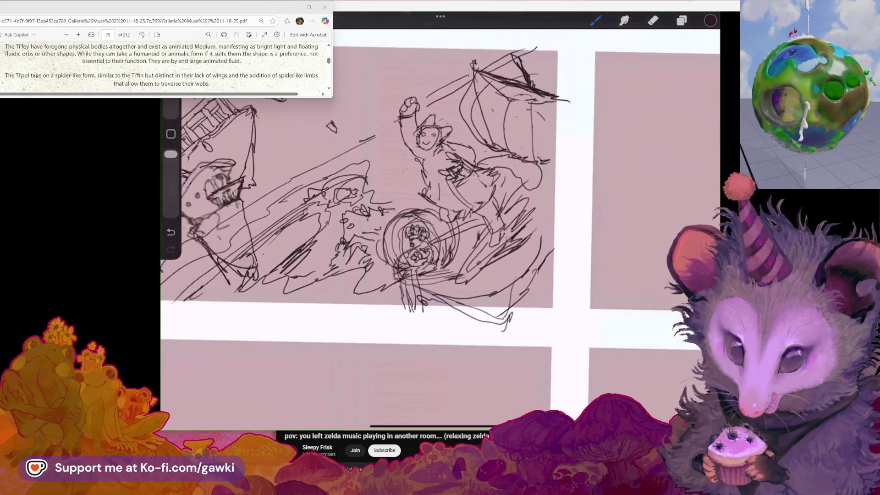
pyautogui.hscroll(1, 367, 206)
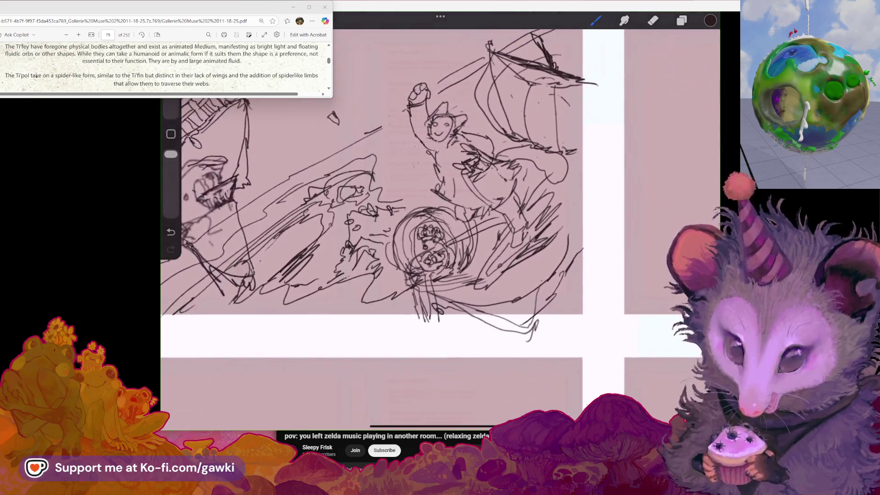
pyautogui.hscroll(-3, 394, 220)
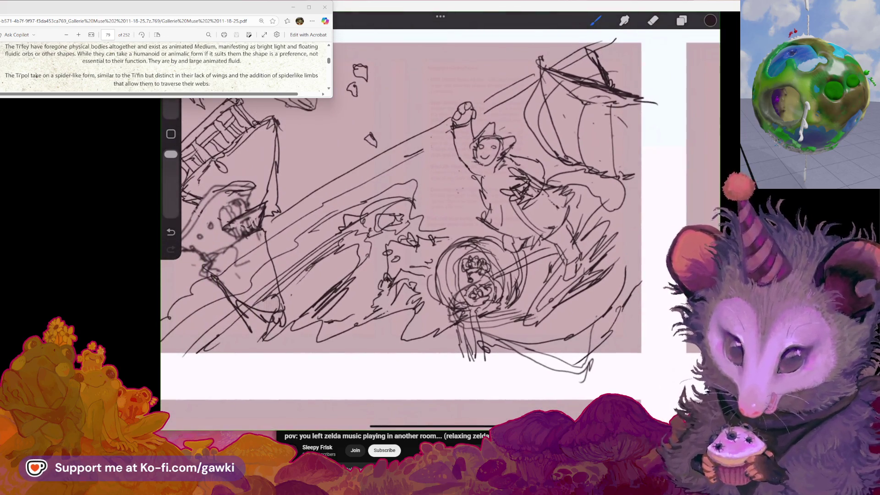
pyautogui.scroll(-3, 395, 220)
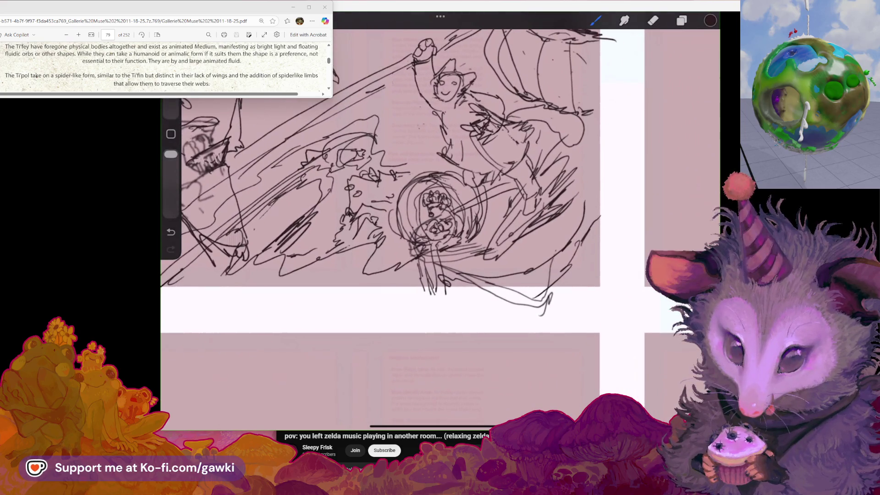
pyautogui.click(625, 20)
pyautogui.hscroll(-2, 394, 220)
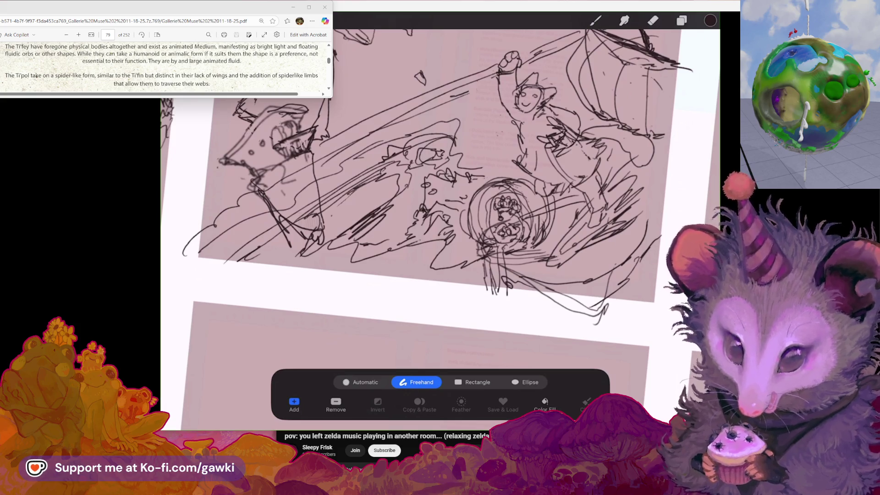
# Pan across the comic page and exit freehand selection back to the Brush.
pyautogui.scroll(1, 440, 183)
pyautogui.hscroll(2, 440, 190)
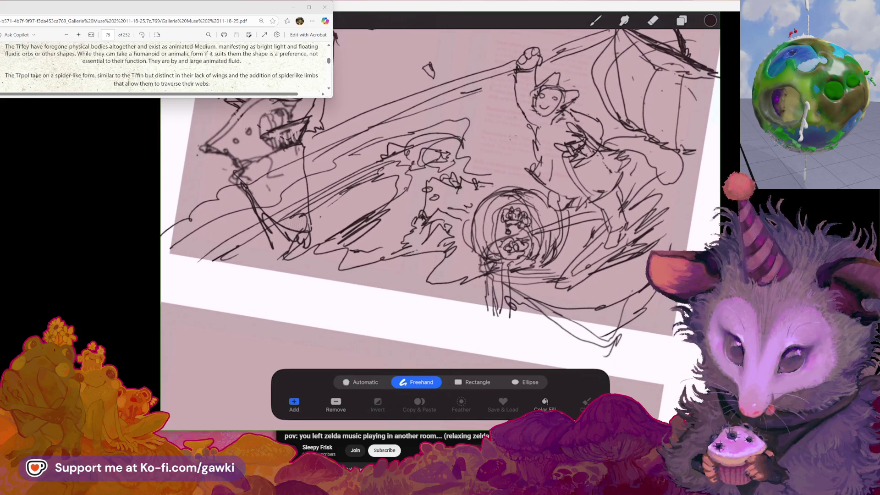
pyautogui.hscroll(3, 440, 192)
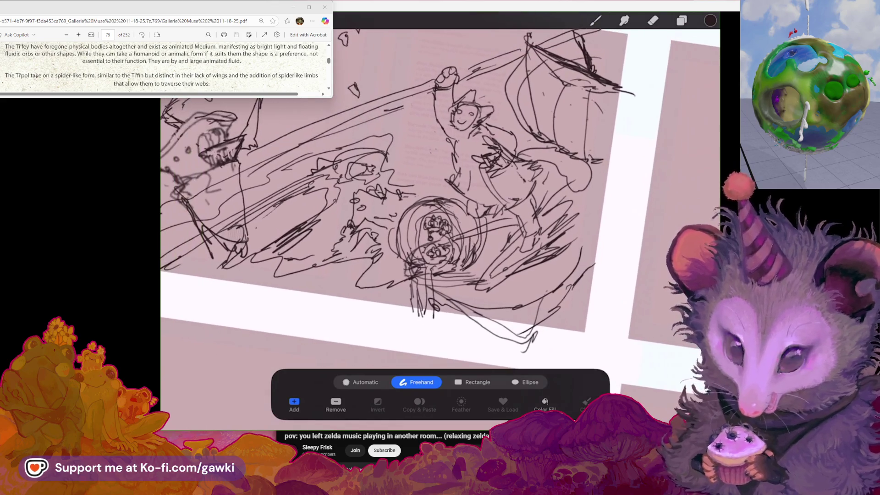
pyautogui.hscroll(2, 440, 192)
pyautogui.hscroll(-5, 440, 200)
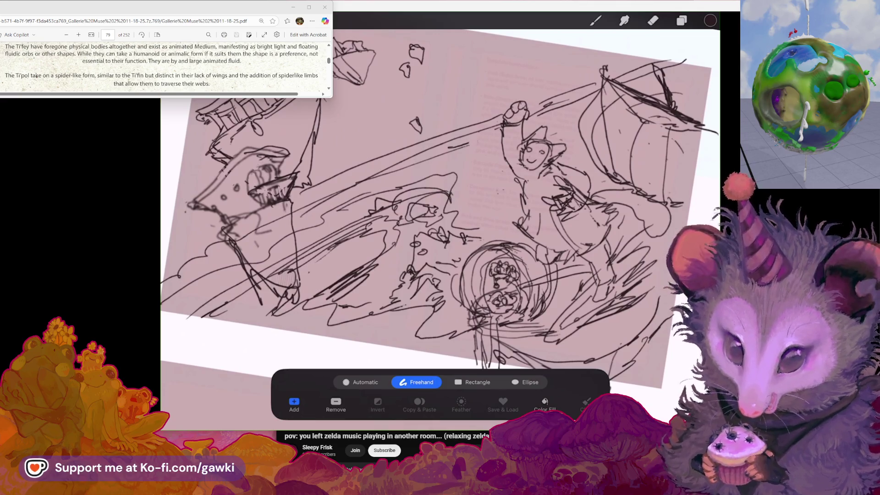
pyautogui.scroll(3, 440, 220)
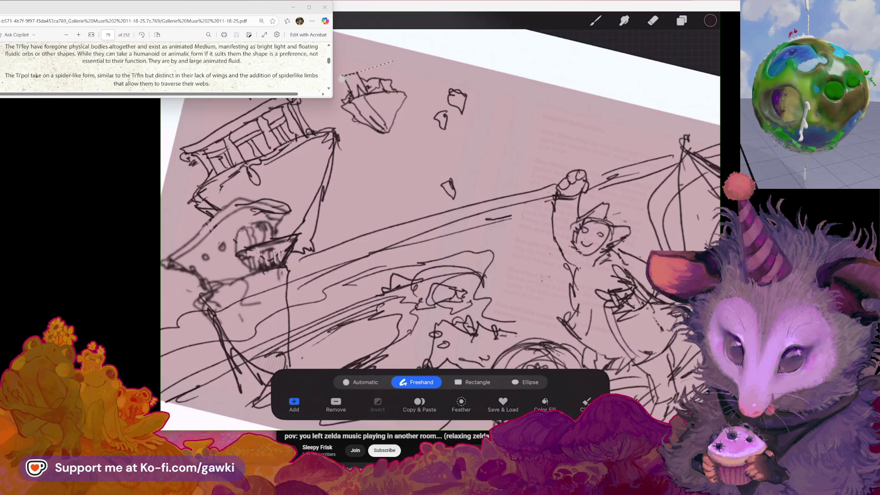
pyautogui.click(596, 20)
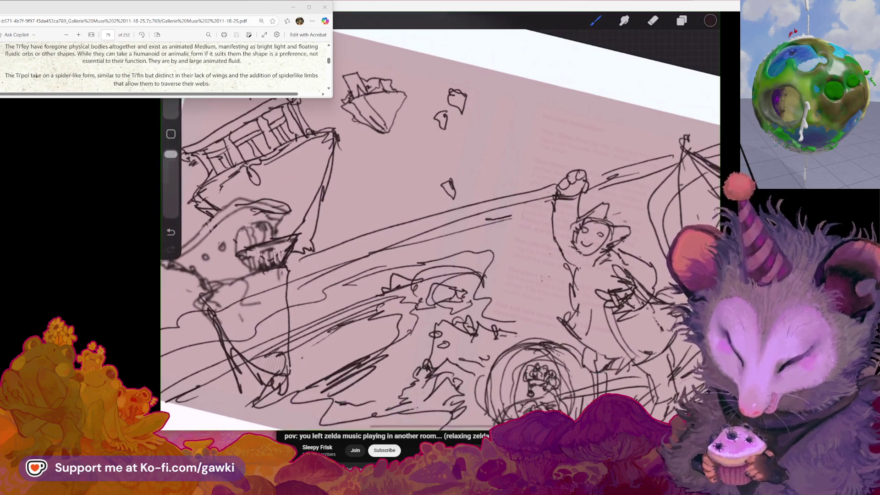
pyautogui.scroll(-3, 440, 220)
pyautogui.scroll(3, 440, 220)
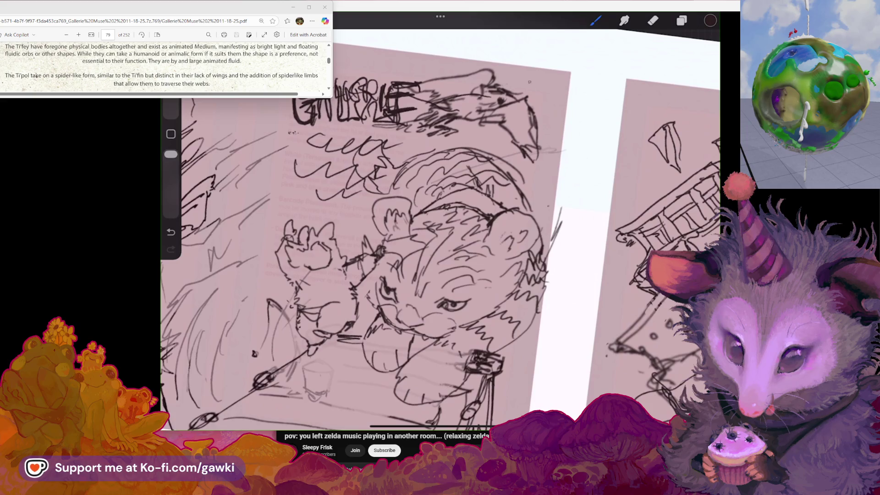
# Pan the canvas to bring the hatted-figure and orb-creature panel into view.
pyautogui.scroll(-3, 440, 220)
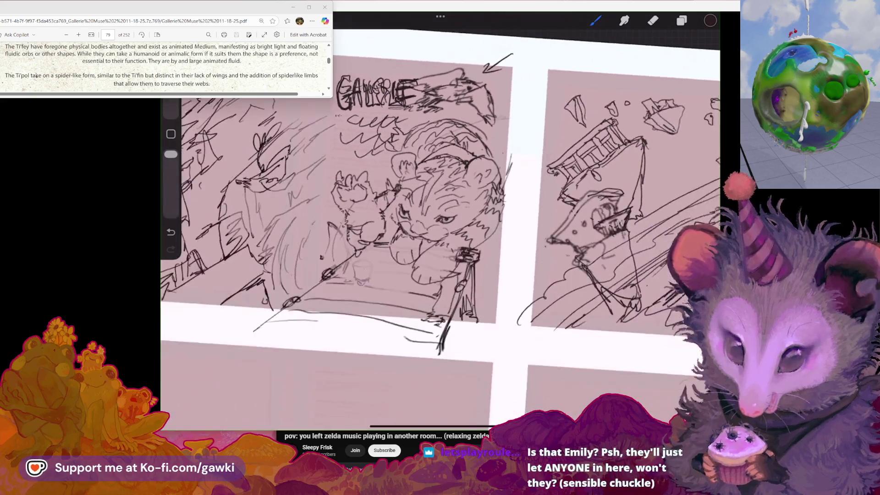
pyautogui.hscroll(5, 440, 220)
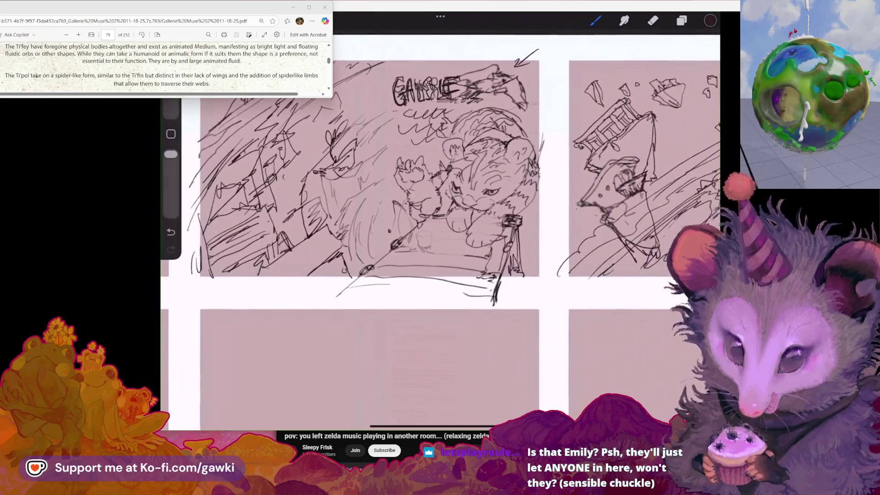
pyautogui.scroll(3, 440, 220)
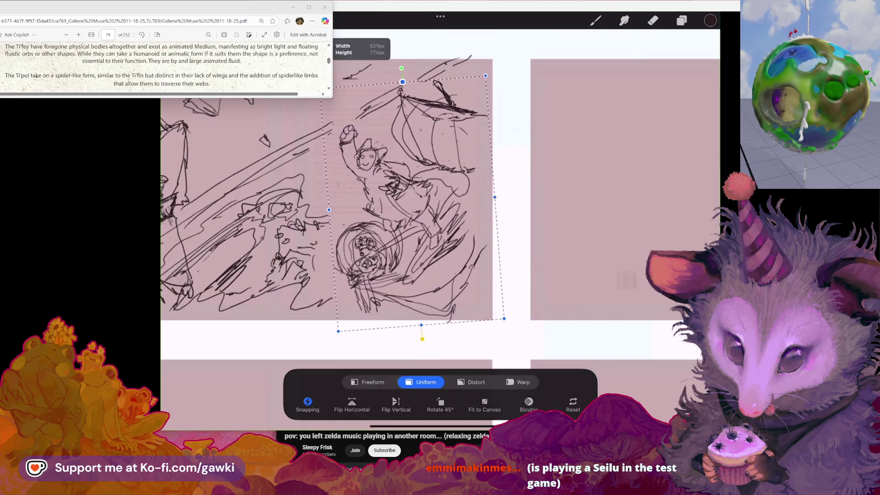
# Warp the hatted figure and flag upward along the swoosh, commit, then undo the last change.
pyautogui.moveTo(376, 137)
pyautogui.mouseDown()
pyautogui.moveTo(380, 124)
pyautogui.moveTo(374, 138)
pyautogui.mouseUp()
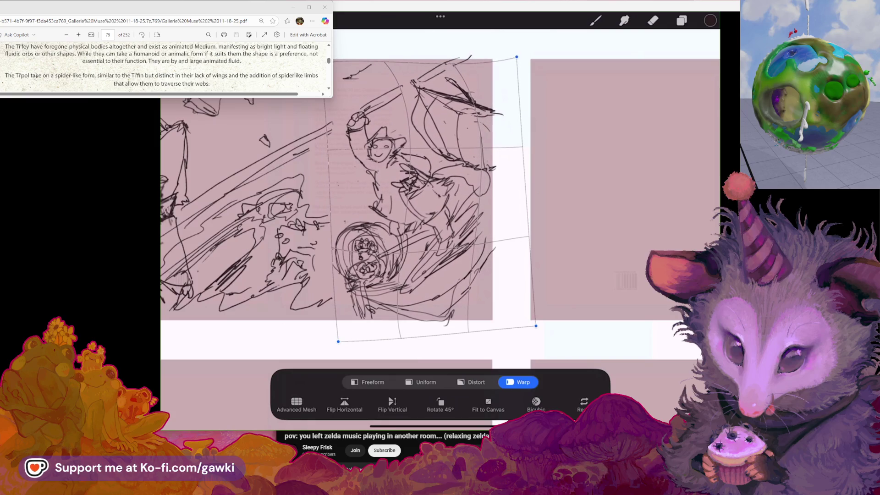
pyautogui.click(595, 21)
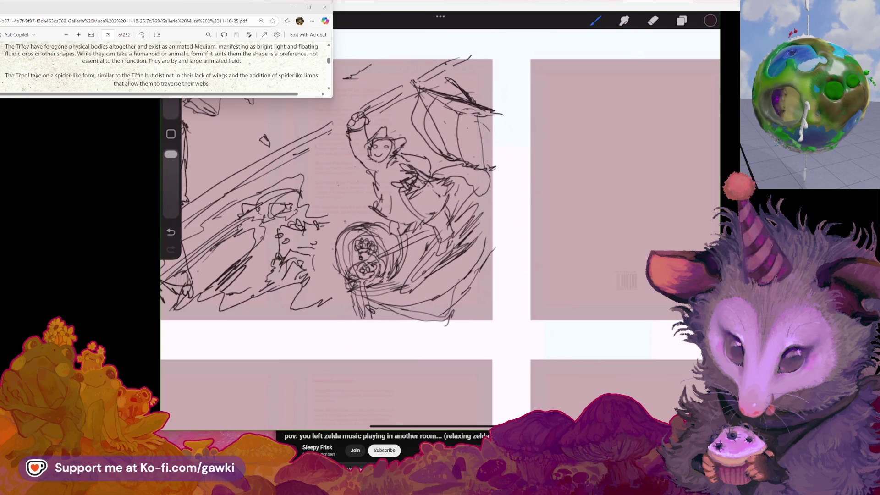
pyautogui.hotkey('ctrl', 'z')
pyautogui.press('e')
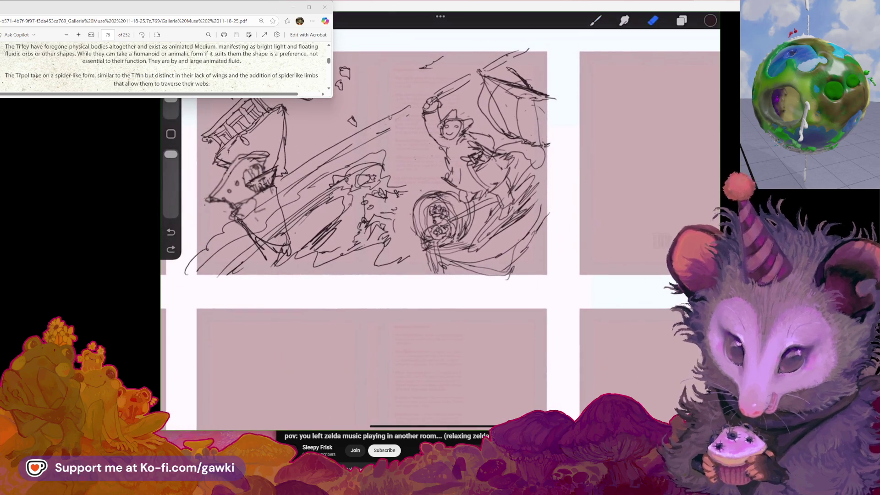
# Erase stray strokes at the bottom-left curve, the raised sword, and above the flag.
pyautogui.moveTo(207, 248); pyautogui.dragTo(190, 263)
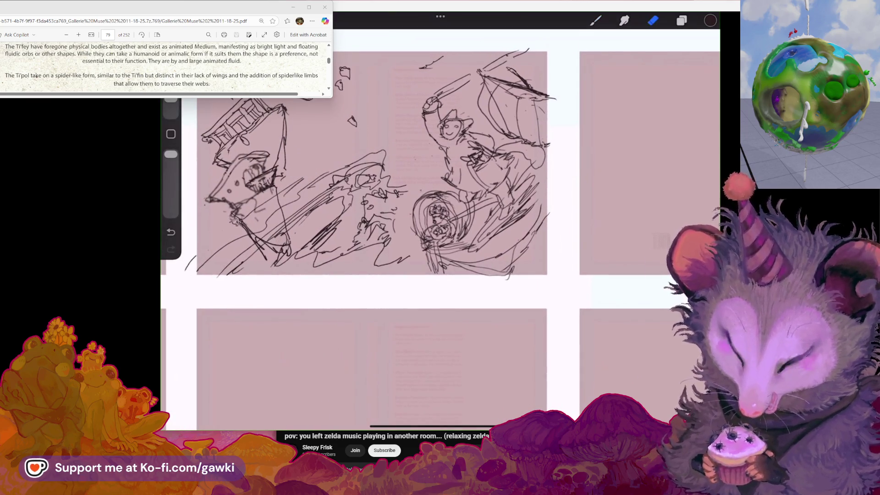
pyautogui.moveTo(432, 97); pyautogui.dragTo(452, 83)
pyautogui.moveTo(527, 50); pyautogui.dragTo(502, 60)
# Extend the diagonal swoosh toward the raised fist, reframe the panel, and undo the top scribble.
pyautogui.press('b')
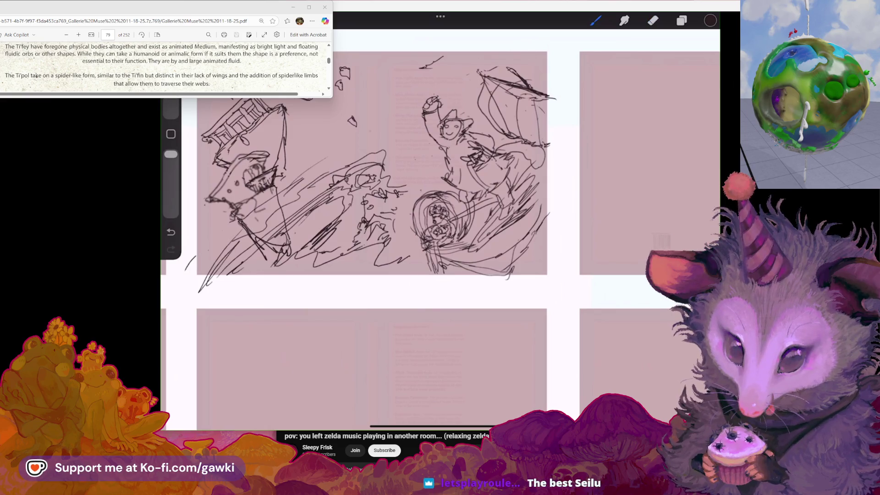
pyautogui.moveTo(400, 111); pyautogui.dragTo(415, 105)
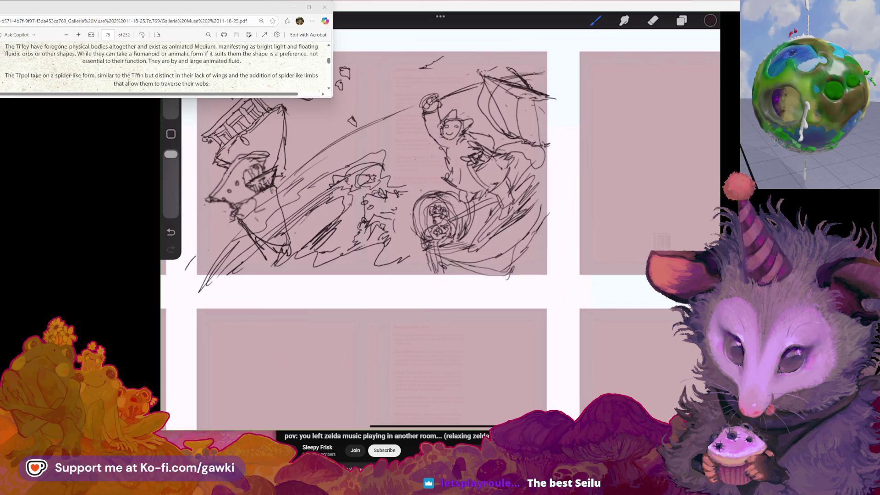
pyautogui.moveTo(371, 165)
pyautogui.mouseDown()
pyautogui.moveTo(357, 175)
pyautogui.moveTo(378, 169)
pyautogui.mouseUp()
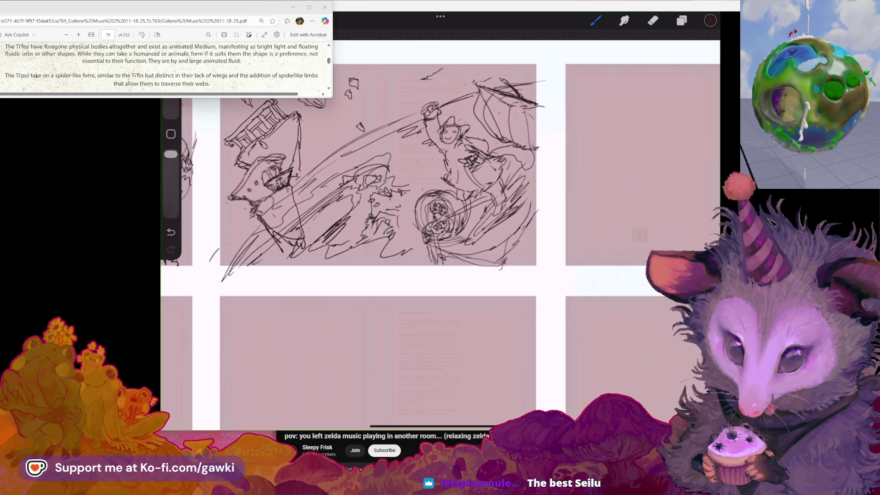
pyautogui.scroll(-2, 378, 165)
pyautogui.scroll(3, 385, 183)
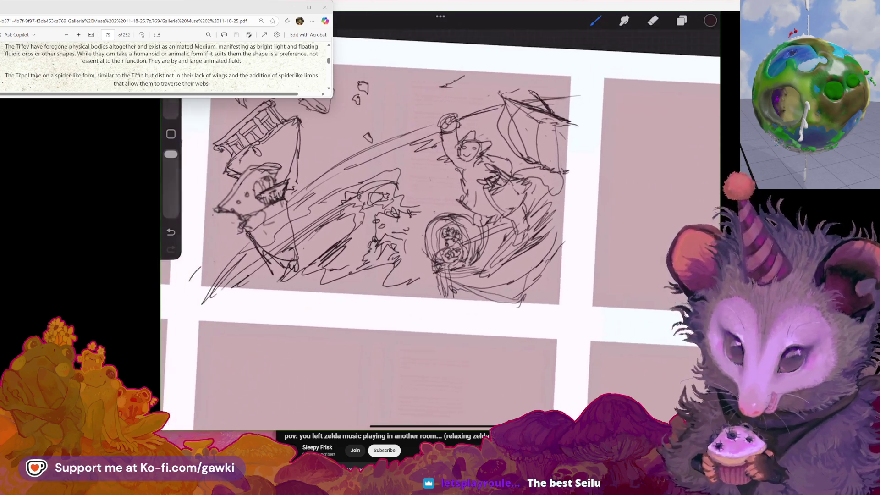
pyautogui.scroll(2, 366, 197)
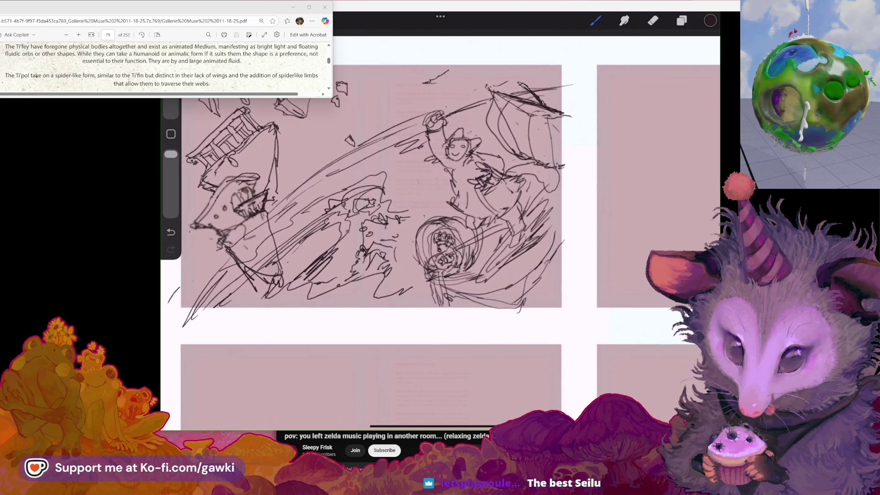
pyautogui.hscroll(2, 440, 229)
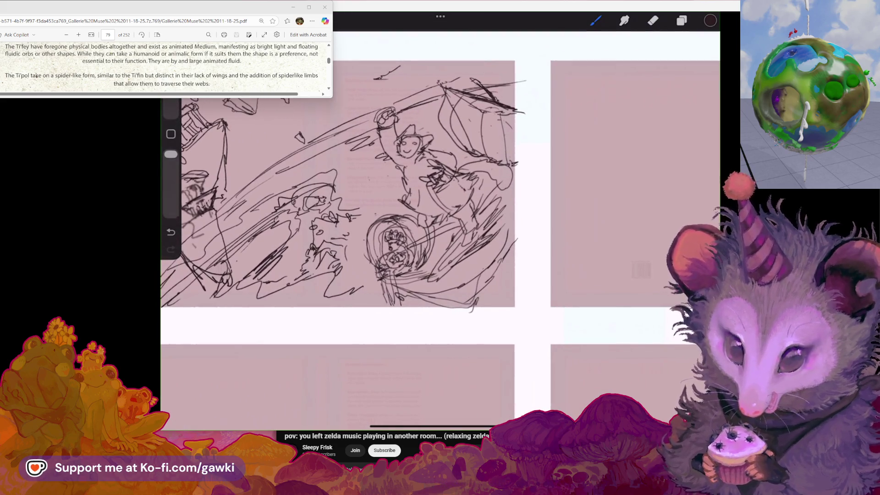
pyautogui.scroll(2, 385, 207)
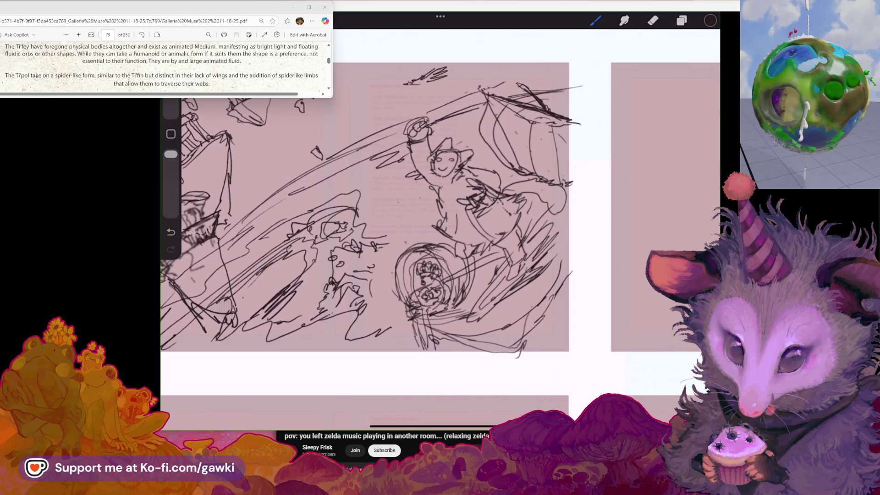
pyautogui.hotkey('ctrl', 'z')
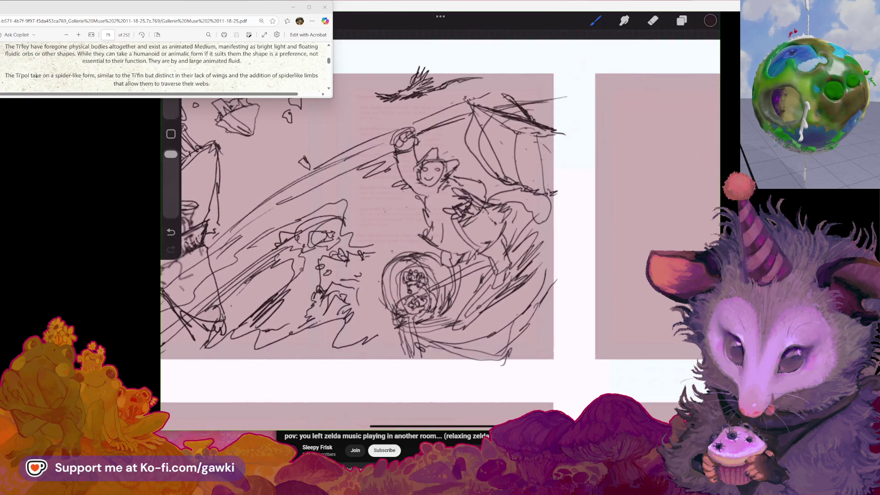
# Select the bird and warp it: stretch up, pull right side down, flatten into a swoop.
pyautogui.press('s')
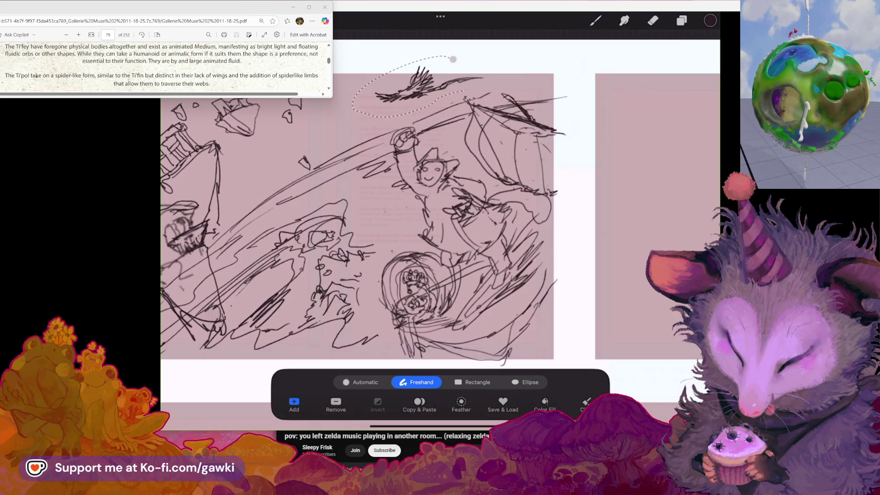
pyautogui.press('v')
pyautogui.moveTo(422, 80); pyautogui.dragTo(421, 67)
pyautogui.moveTo(495, 55); pyautogui.dragTo(497, 67)
pyautogui.moveTo(424, 64); pyautogui.dragTo(424, 80)
pyautogui.click(595, 20)
pyautogui.moveTo(431, 175)
pyautogui.mouseDown()
pyautogui.moveTo(472, 197)
pyautogui.moveTo(442, 161)
pyautogui.moveTo(448, 147)
pyautogui.moveTo(452, 165)
pyautogui.moveTo(412, 118)
pyautogui.moveTo(403, 142)
pyautogui.moveTo(367, 147)
pyautogui.moveTo(384, 143)
pyautogui.mouseUp()
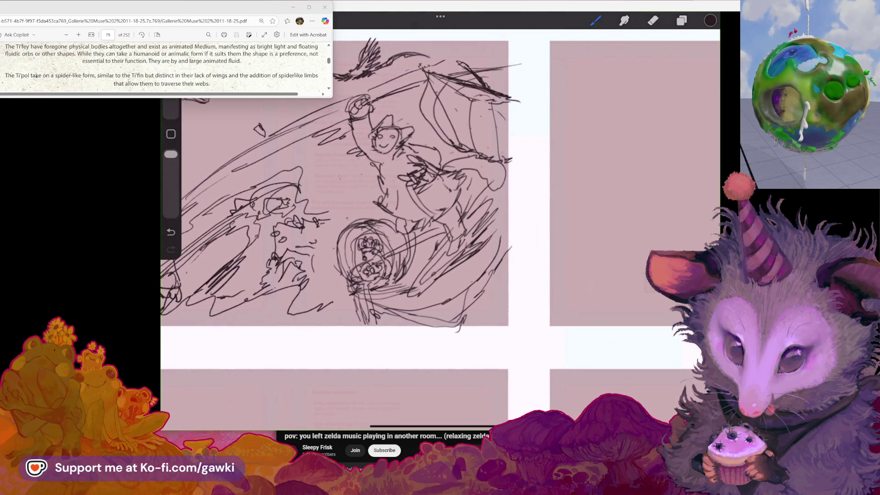
pyautogui.press('s')
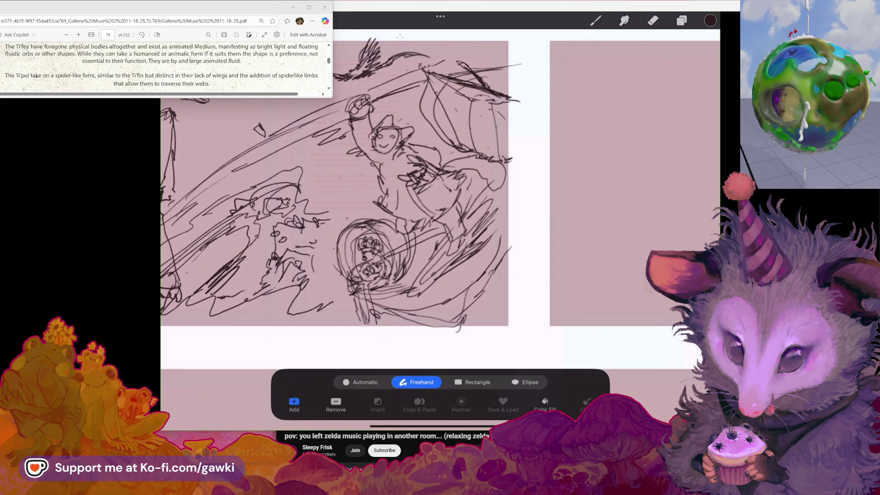
# Move the bird uniformly down beside the hatted figure's outstretched arm, then resume brushing.
pyautogui.press('v')
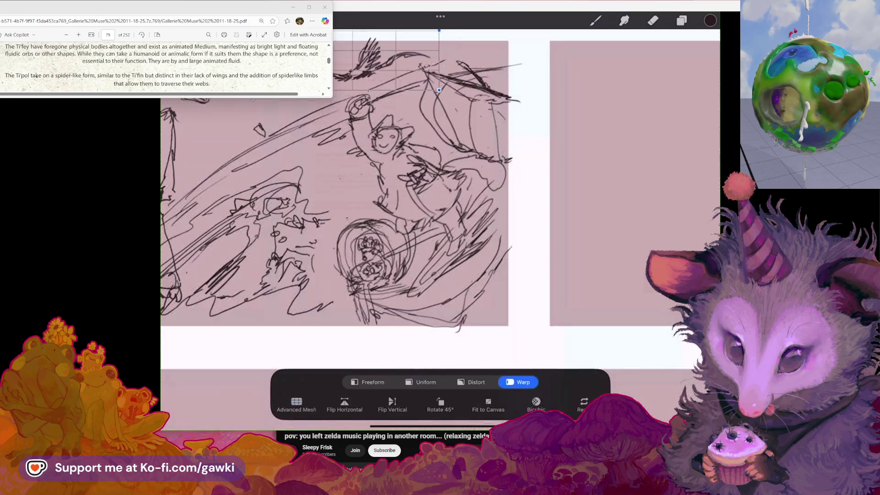
pyautogui.click(426, 381)
pyautogui.moveTo(386, 60)
pyautogui.mouseDown()
pyautogui.moveTo(347, 186)
pyautogui.moveTo(356, 181)
pyautogui.mouseUp()
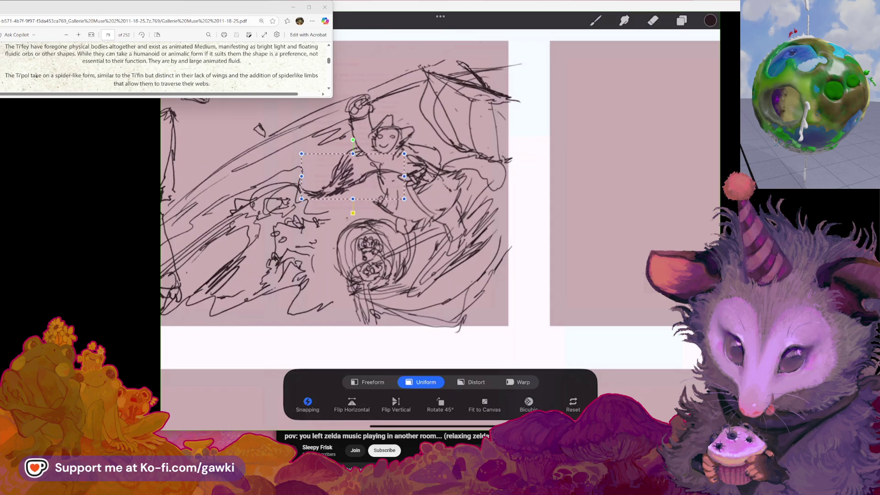
pyautogui.press('b')
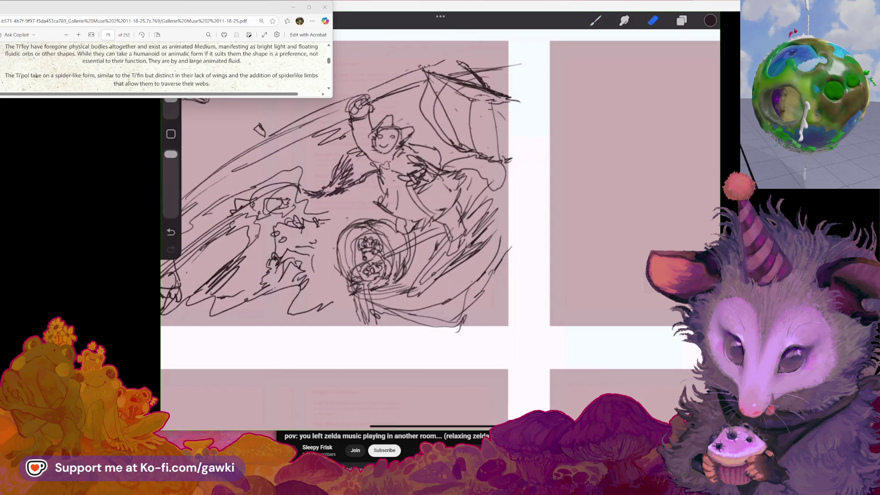
pyautogui.press('b')
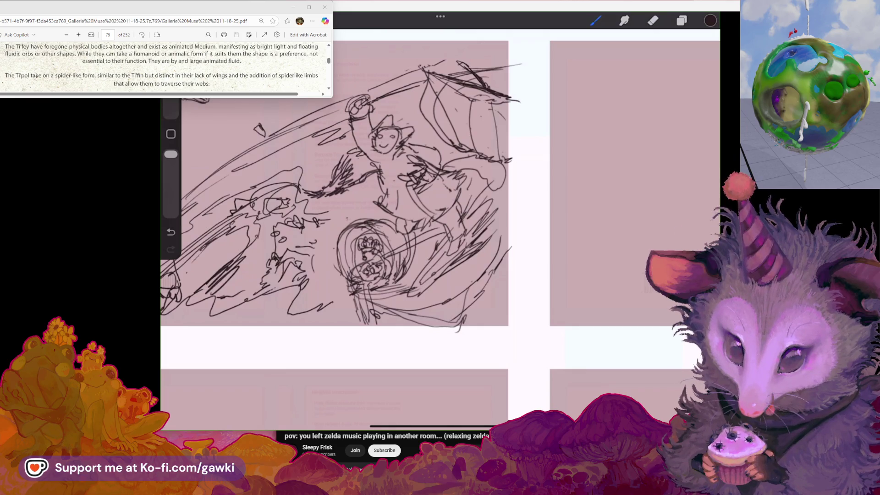
pyautogui.scroll(2, 440, 234)
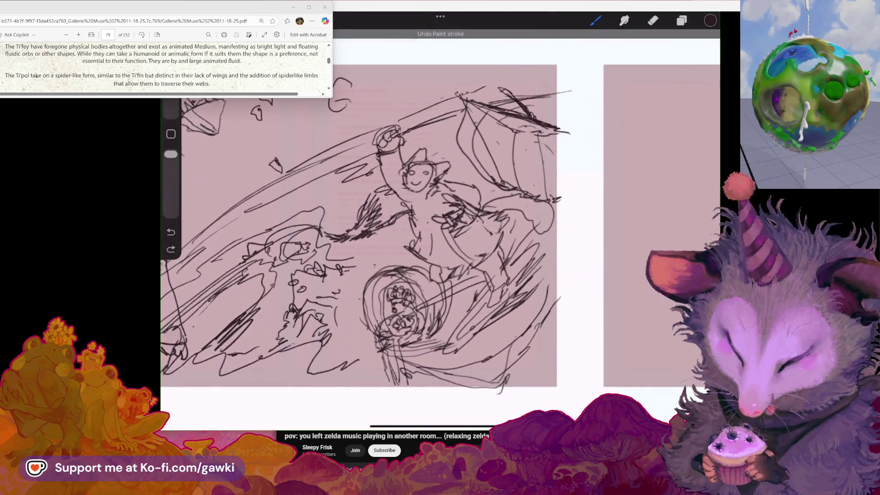
# Hand-letter GALLERIE across the panel top, redrawing one bad letter, then zoom out to view it.
pyautogui.moveTo(335, 101); pyautogui.dragTo(349, 98)
pyautogui.moveTo(352, 78); pyautogui.dragTo(373, 89)
pyautogui.moveTo(375, 73)
pyautogui.mouseDown()
pyautogui.moveTo(371, 91)
pyautogui.moveTo(381, 82)
pyautogui.moveTo(387, 92)
pyautogui.mouseUp()
pyautogui.hotkey('ctrl', 'z')
pyautogui.moveTo(387, 74); pyautogui.dragTo(409, 90)
pyautogui.moveTo(425, 69); pyautogui.dragTo(428, 87)
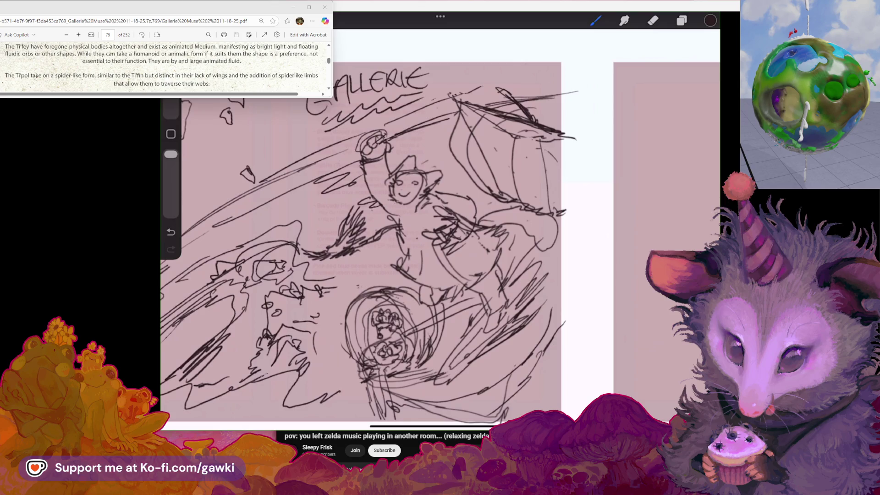
pyautogui.scroll(-3, 360, 241)
pyautogui.scroll(3, 361, 242)
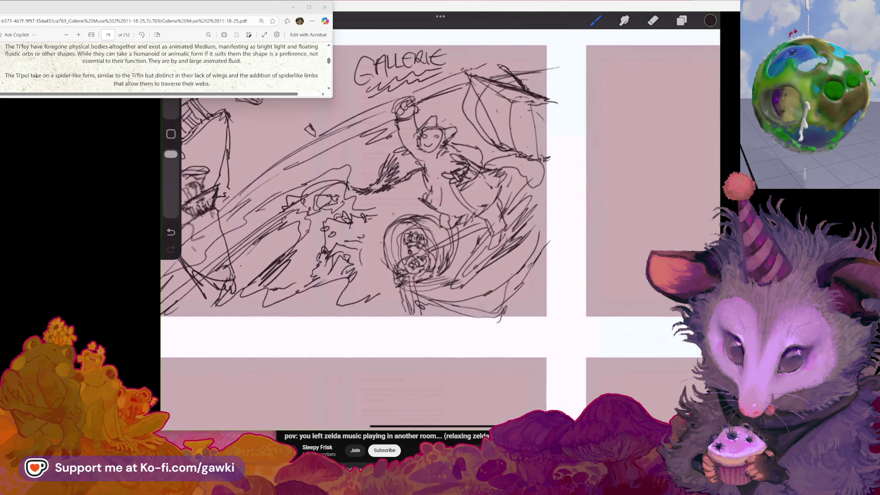
pyautogui.scroll(-1, 394, 183)
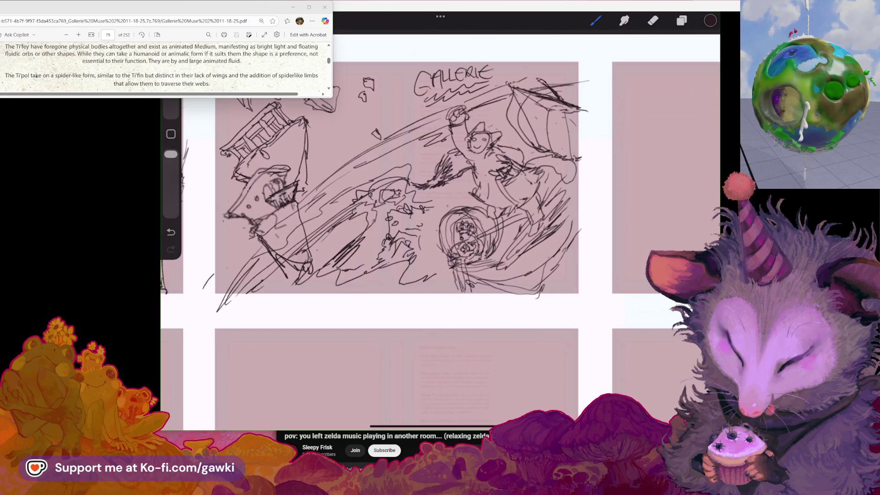
pyautogui.scroll(-2, 394, 183)
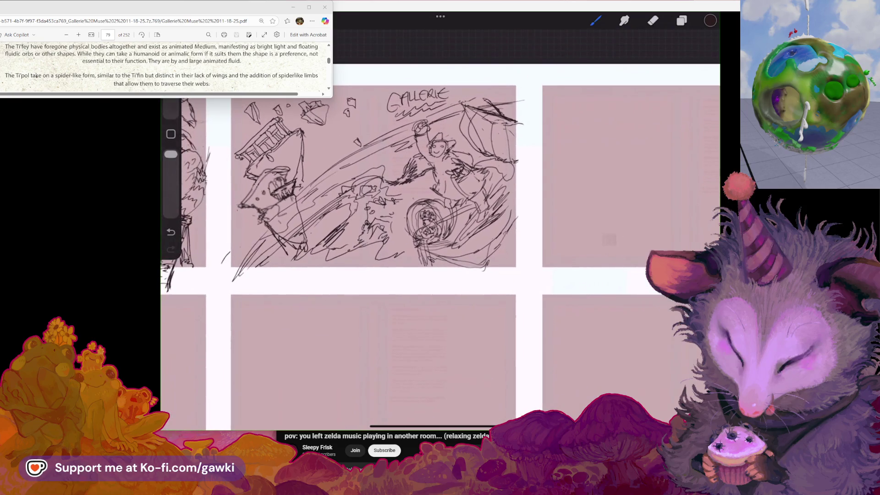
pyautogui.scroll(1, 394, 183)
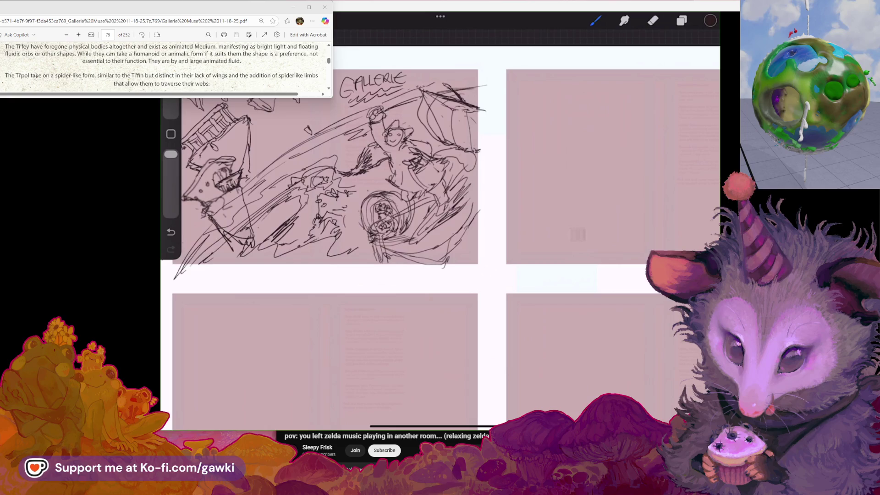
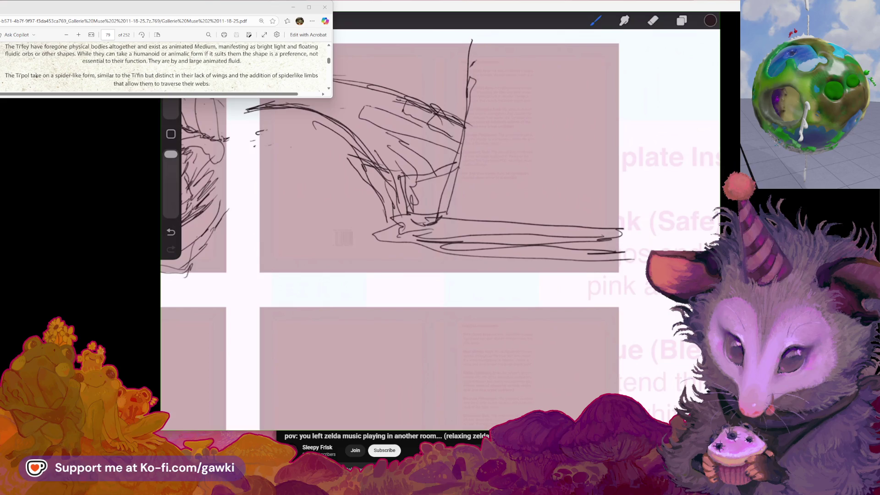
# Draw a box with two inner vertical lines, curved strokes and an arrow mark at the top.
pyautogui.hscroll(3, 440, 149)
pyautogui.hscroll(3, 366, 165)
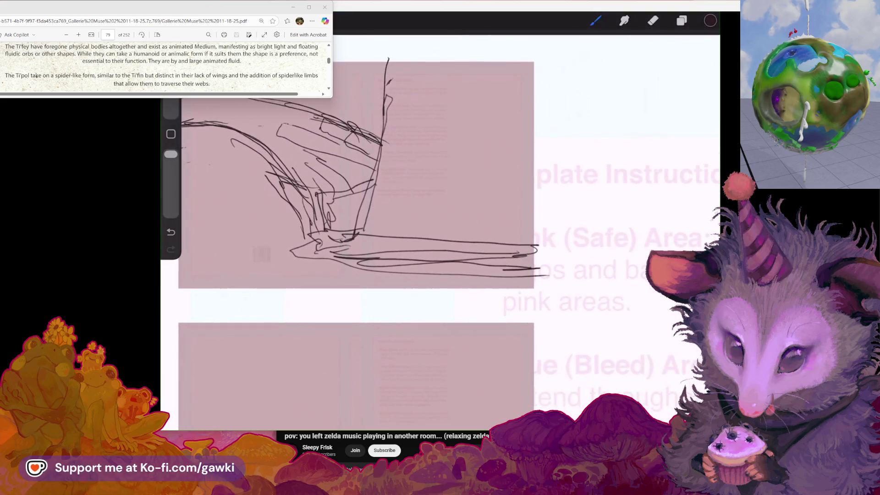
pyautogui.hscroll(3, 353, 174)
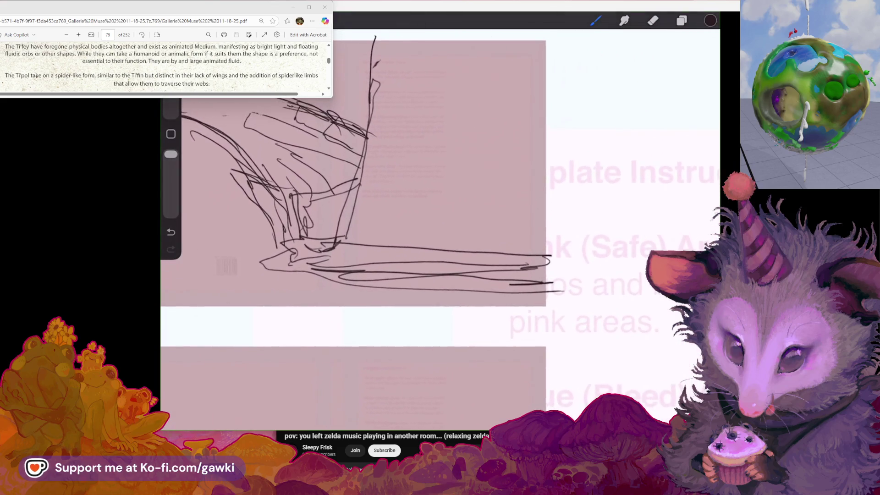
pyautogui.press('b')
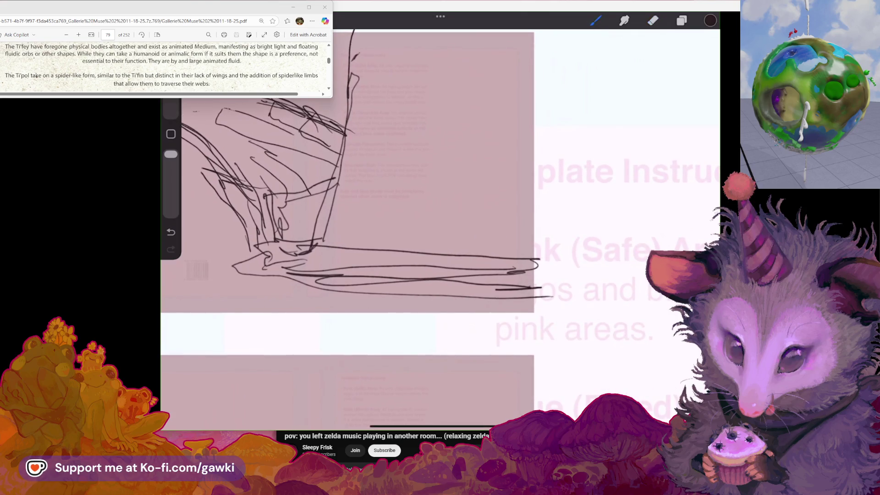
pyautogui.moveTo(360, 52)
pyautogui.mouseDown()
pyautogui.moveTo(379, 53)
pyautogui.moveTo(383, 91)
pyautogui.mouseUp()
pyautogui.moveTo(388, 48); pyautogui.dragTo(388, 91)
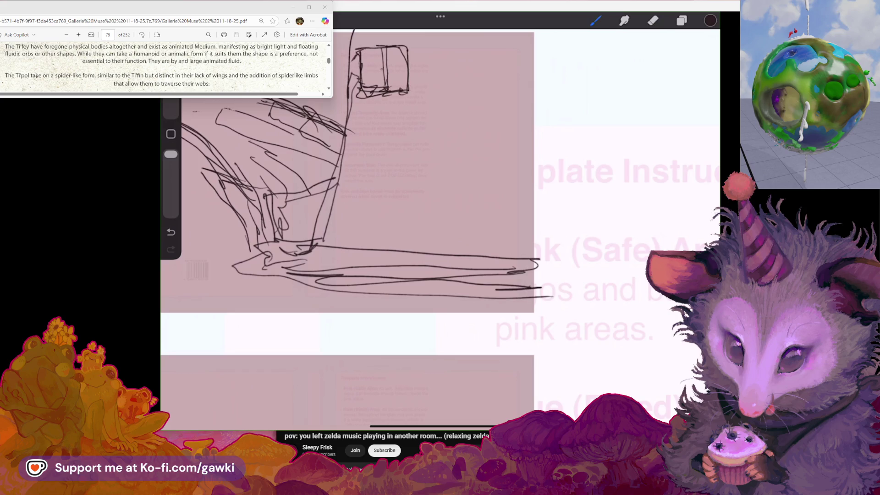
pyautogui.moveTo(361, 67)
pyautogui.mouseDown()
pyautogui.moveTo(381, 91)
pyautogui.moveTo(406, 88)
pyautogui.mouseUp()
pyautogui.moveTo(396, 51); pyautogui.dragTo(395, 61)
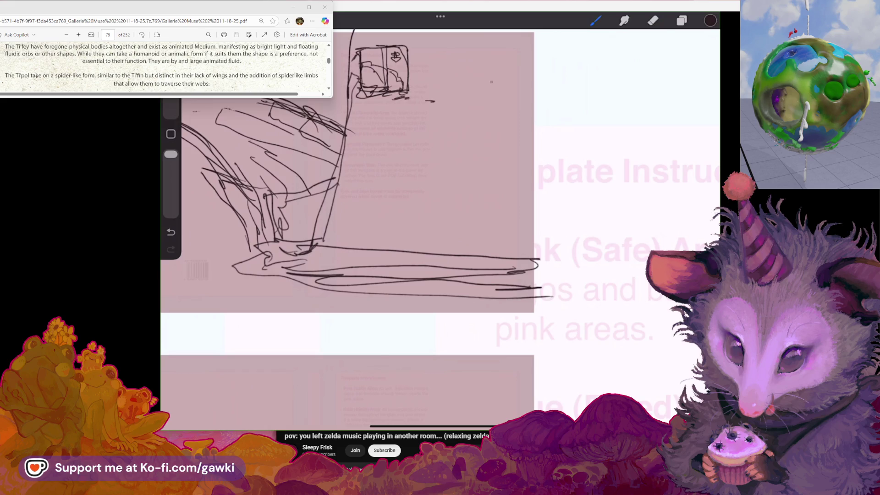
# Remove the stray zigzag line drawn across the top, keeping the brush active.
pyautogui.moveTo(448, 113); pyautogui.dragTo(530, 112)
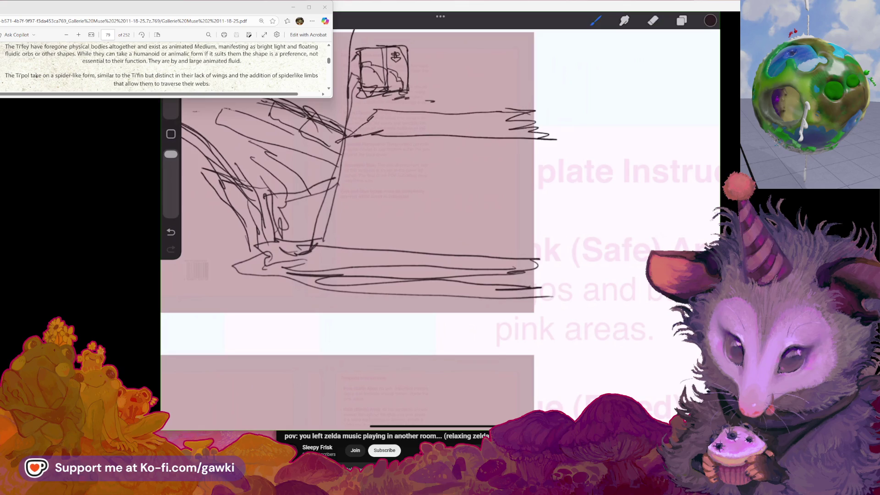
pyautogui.hotkey('ctrl', 'z')
pyautogui.scroll(-2, 348, 183)
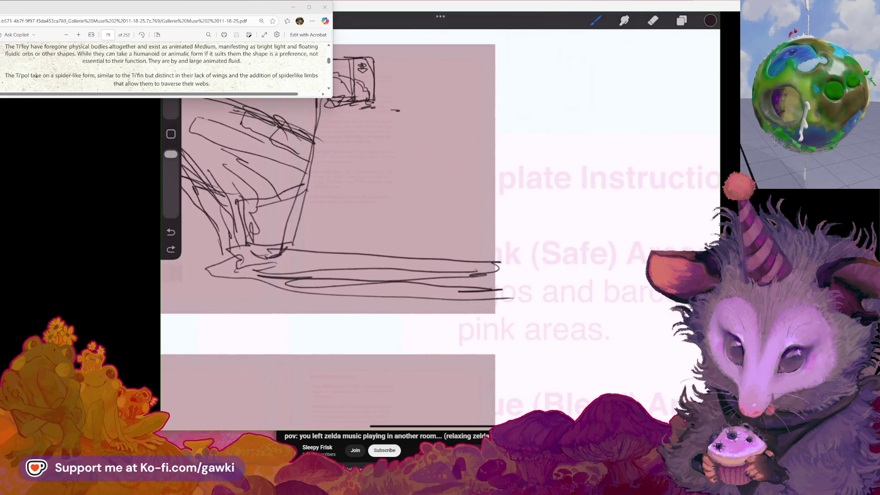
pyautogui.scroll(2, 328, 183)
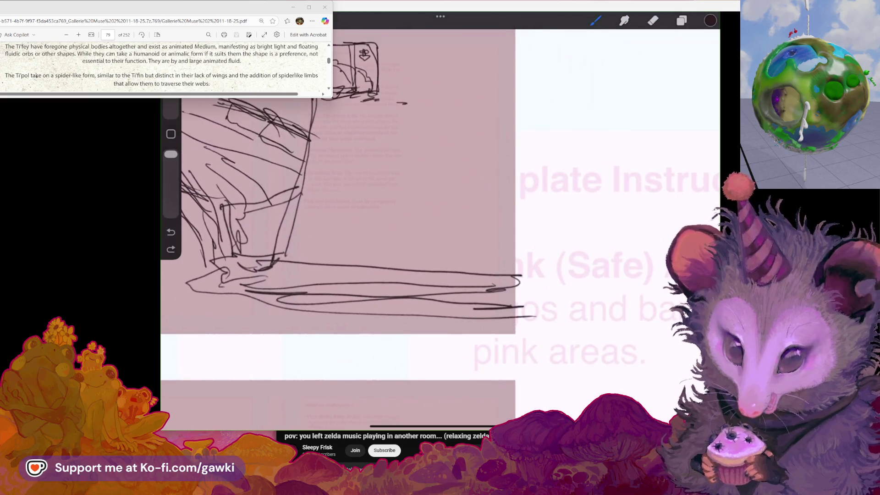
pyautogui.scroll(-2, 328, 184)
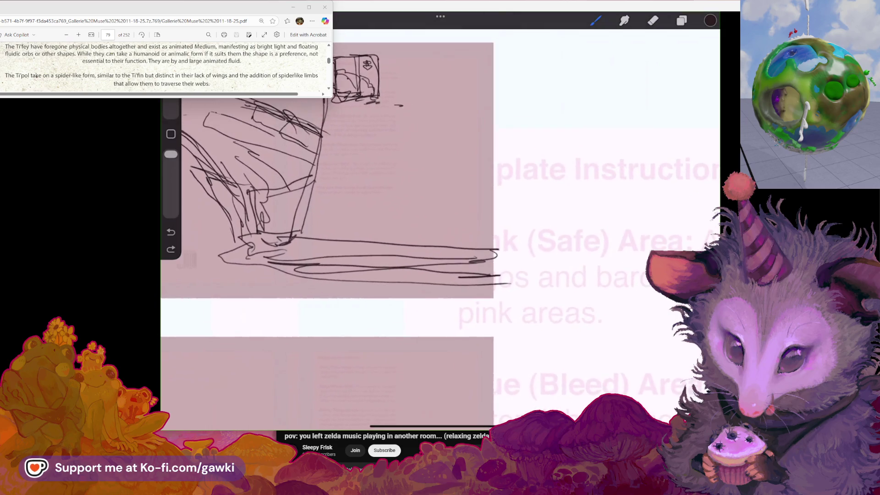
pyautogui.scroll(2, 328, 183)
pyautogui.press('e')
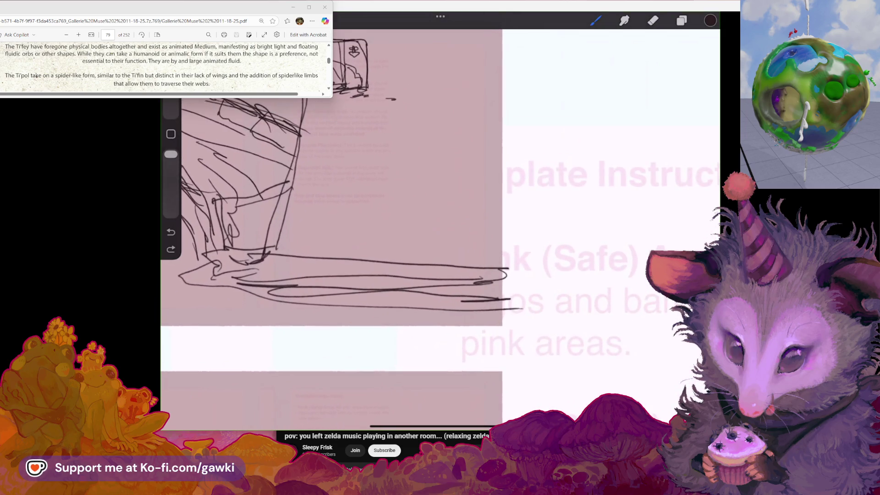
pyautogui.press('b')
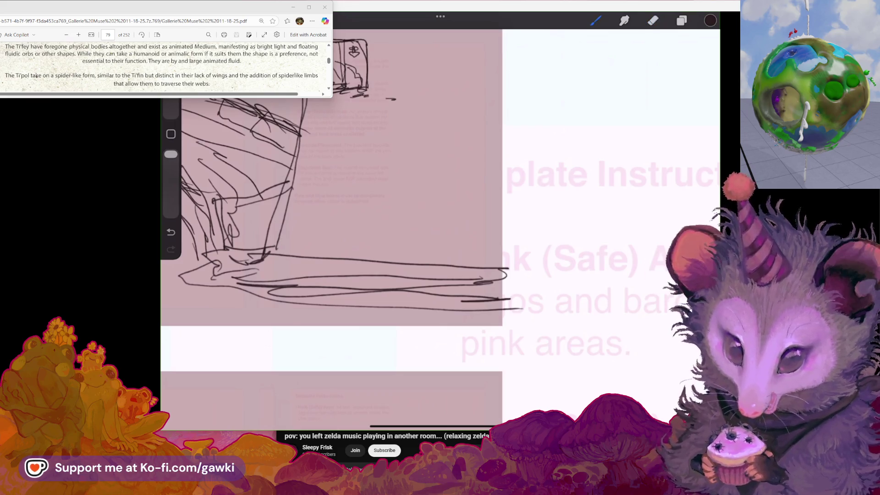
pyautogui.scroll(-2, 440, 218)
pyautogui.scroll(2, 353, 220)
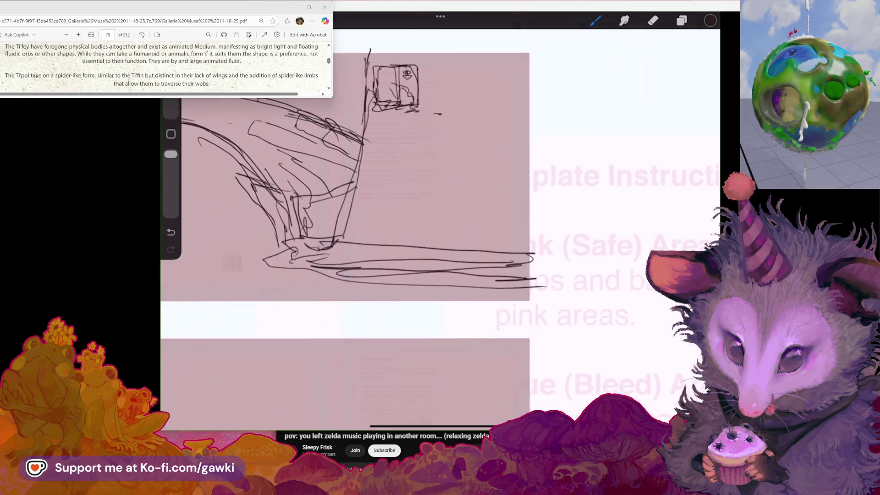
# Sketch a box at the top right and a smaller box beneath it, undoing stray strokes.
pyautogui.press('e')
pyautogui.press('b')
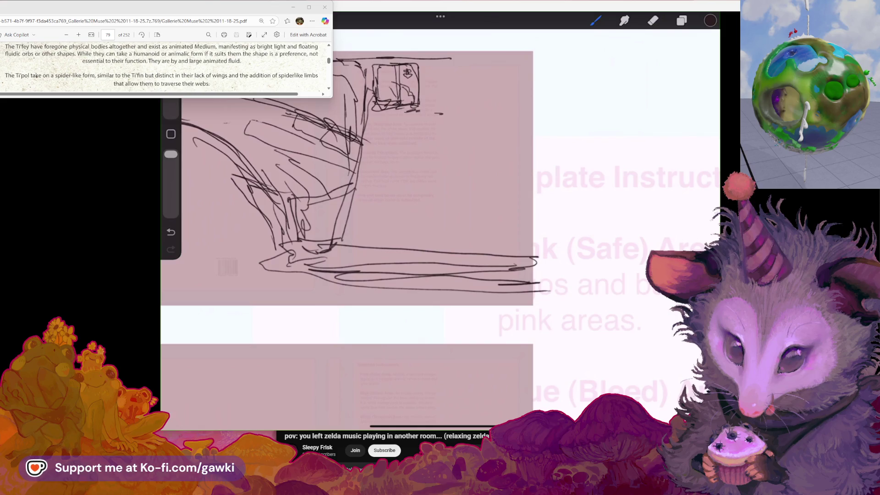
pyautogui.moveTo(450, 63); pyautogui.dragTo(468, 113)
pyautogui.hotkey('ctrl', 'z')
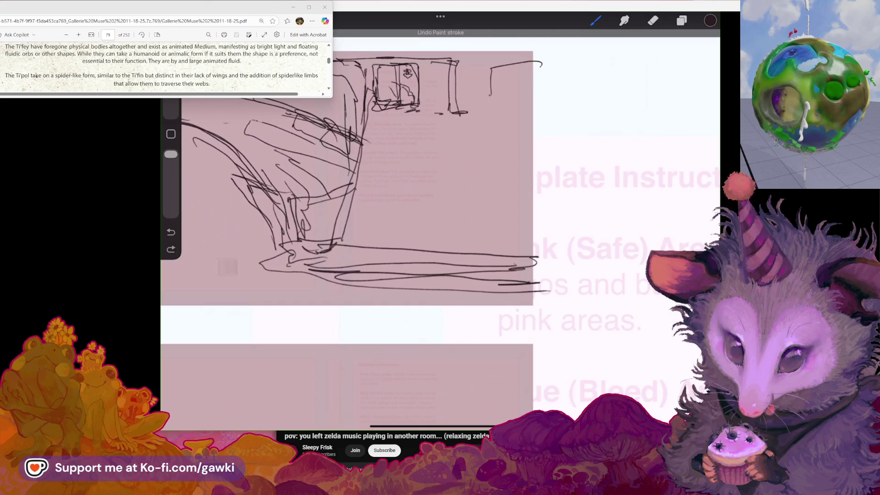
pyautogui.moveTo(542, 67); pyautogui.dragTo(523, 110)
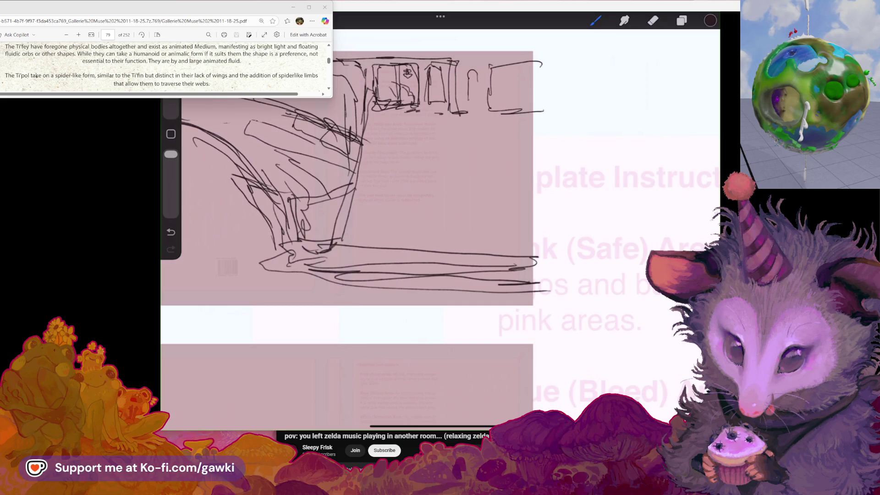
pyautogui.hotkey('ctrl', 'z')
pyautogui.moveTo(499, 120)
pyautogui.mouseDown()
pyautogui.moveTo(479, 136)
pyautogui.moveTo(507, 146)
pyautogui.mouseUp()
pyautogui.moveTo(395, 131); pyautogui.dragTo(394, 152)
pyautogui.hotkey('ctrl', 'z')
# Lasso the new top-right boxes with a freehand selection.
pyautogui.scroll(-1, 348, 193)
pyautogui.scroll(1, 325, 183)
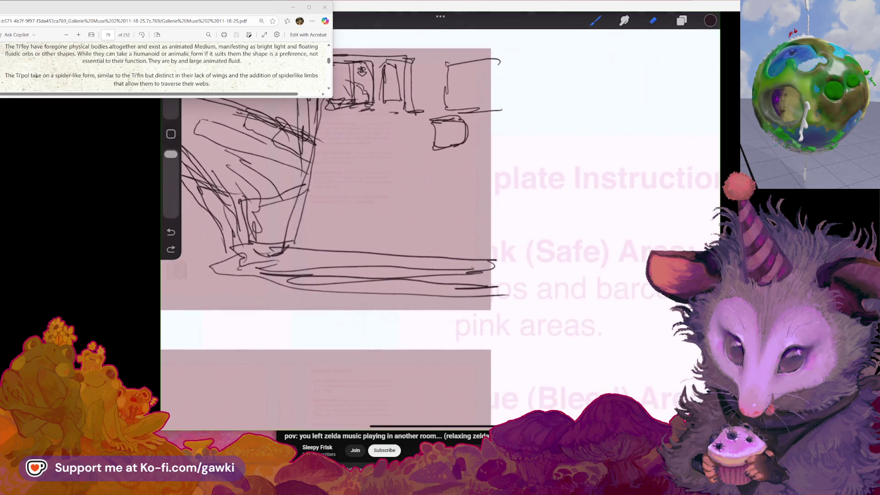
pyautogui.press('s')
pyautogui.moveTo(516, 75); pyautogui.dragTo(358, 92)
# Distort the lassoed boxes, raising the top-right corner and pulling the bottom-right down.
pyautogui.press('v')
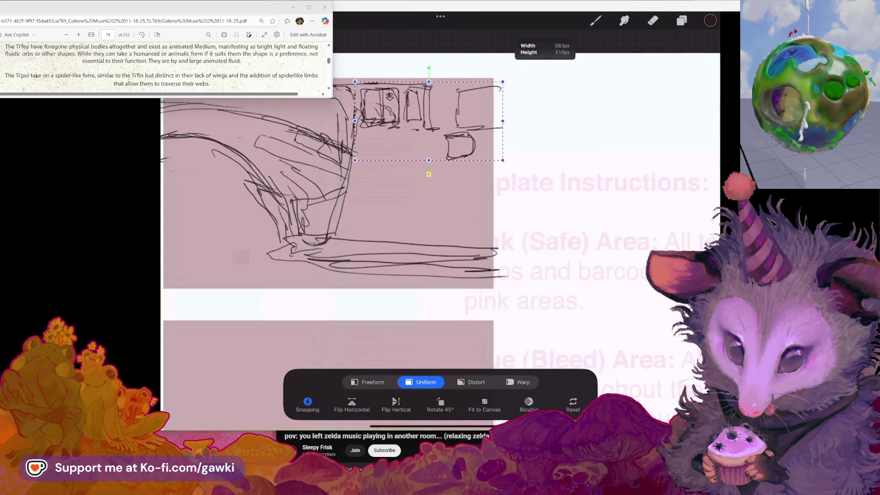
pyautogui.click(516, 382)
pyautogui.click(472, 382)
pyautogui.moveTo(503, 82); pyautogui.dragTo(523, 44)
pyautogui.moveTo(503, 160); pyautogui.dragTo(508, 202)
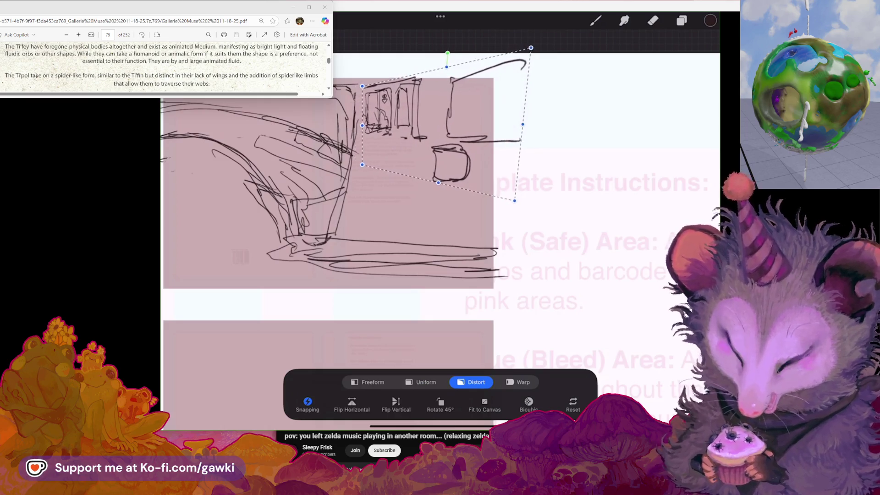
pyautogui.moveTo(436, 124); pyautogui.dragTo(441, 124)
pyautogui.moveTo(361, 88)
pyautogui.mouseDown()
pyautogui.moveTo(367, 82)
pyautogui.moveTo(360, 91)
pyautogui.mouseUp()
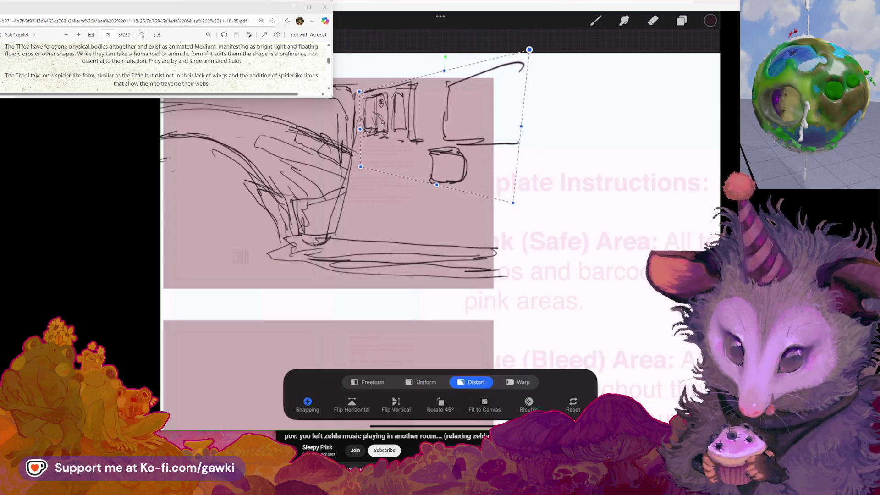
# Refine the boxes' corners and position into a narrower slanted perspective and apply it.
pyautogui.moveTo(529, 50); pyautogui.dragTo(513, 52)
pyautogui.moveTo(435, 128); pyautogui.dragTo(431, 120)
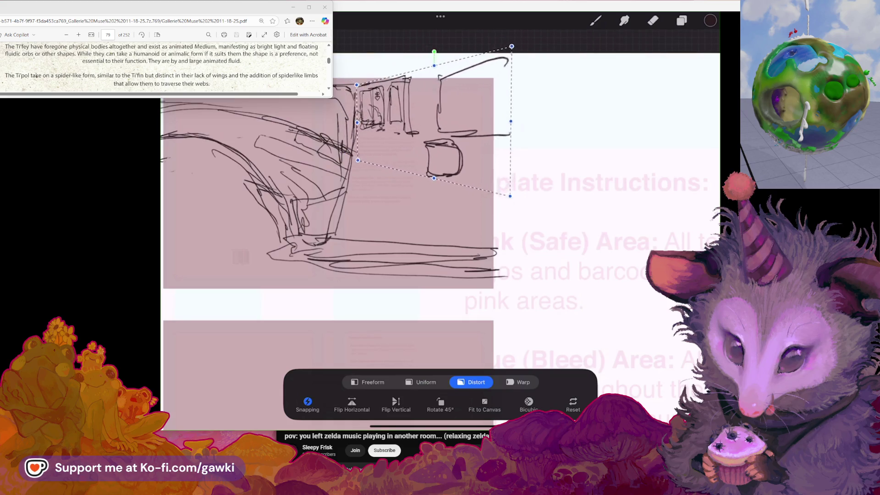
pyautogui.moveTo(518, 53); pyautogui.dragTo(501, 46)
pyautogui.moveTo(509, 200); pyautogui.dragTo(507, 188)
pyautogui.moveTo(363, 88); pyautogui.dragTo(365, 77)
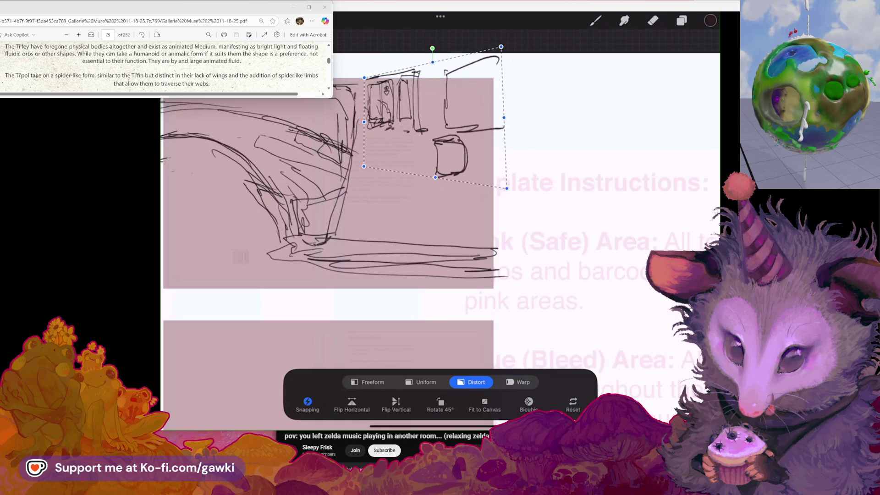
pyautogui.moveTo(364, 166); pyautogui.dragTo(360, 168)
pyautogui.moveTo(431, 124); pyautogui.dragTo(431, 131)
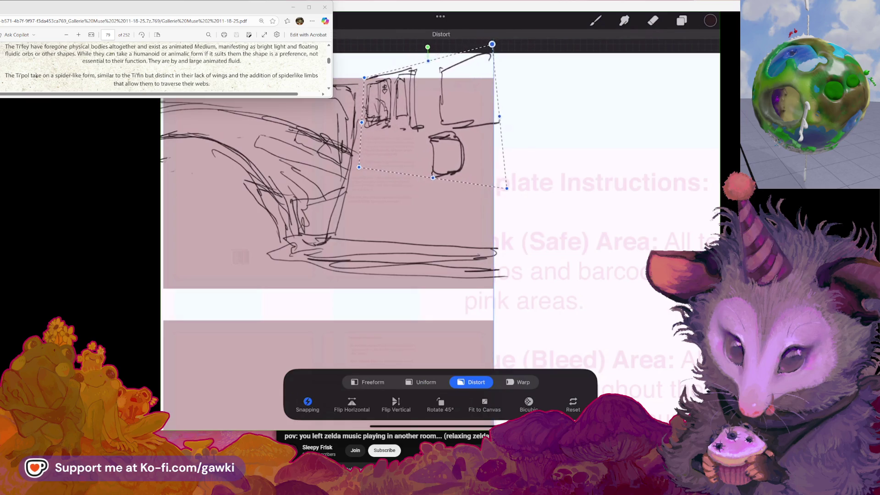
pyautogui.moveTo(501, 54); pyautogui.dragTo(485, 40)
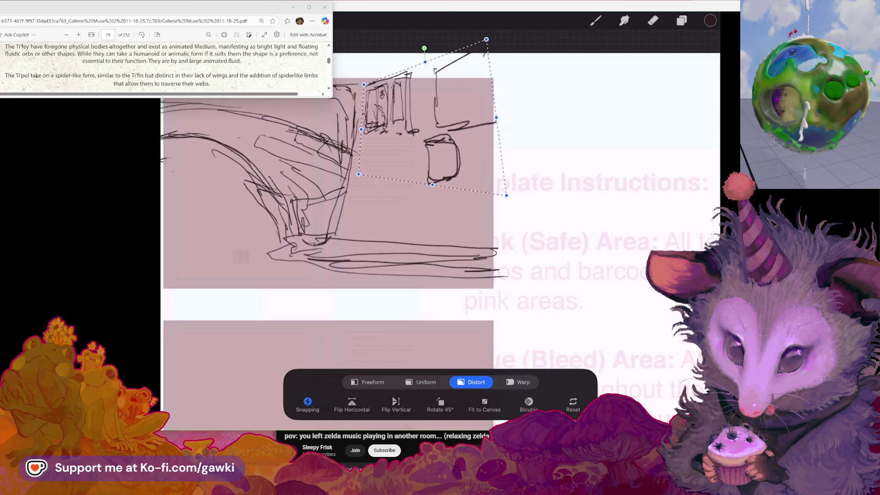
pyautogui.click(595, 20)
# Erase the upper strokes and right box, then draw the figure's round head.
pyautogui.moveTo(394, 60)
pyautogui.mouseDown()
pyautogui.moveTo(476, 119)
pyautogui.moveTo(403, 175)
pyautogui.moveTo(504, 110)
pyautogui.mouseUp()
pyautogui.click(595, 20)
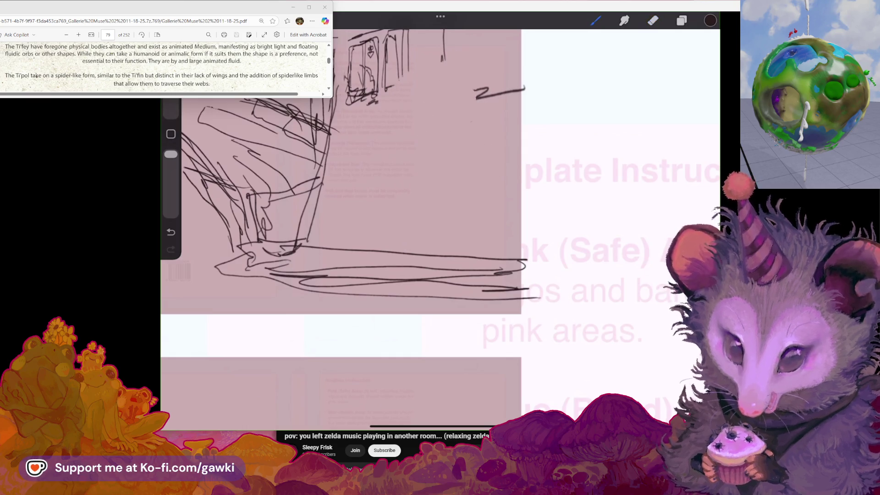
pyautogui.moveTo(414, 113)
pyautogui.mouseDown()
pyautogui.moveTo(465, 102)
pyautogui.moveTo(410, 132)
pyautogui.mouseUp()
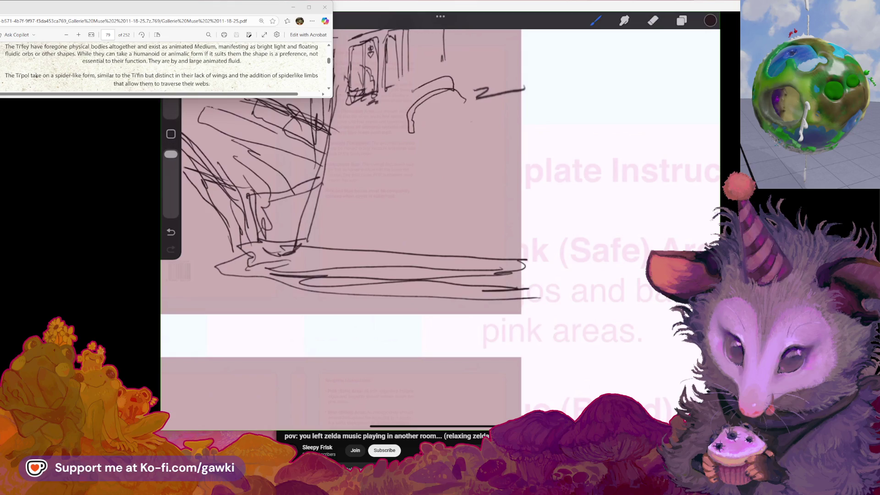
pyautogui.hotkey('ctrl', 'z')
pyautogui.scroll(-2, 348, 183)
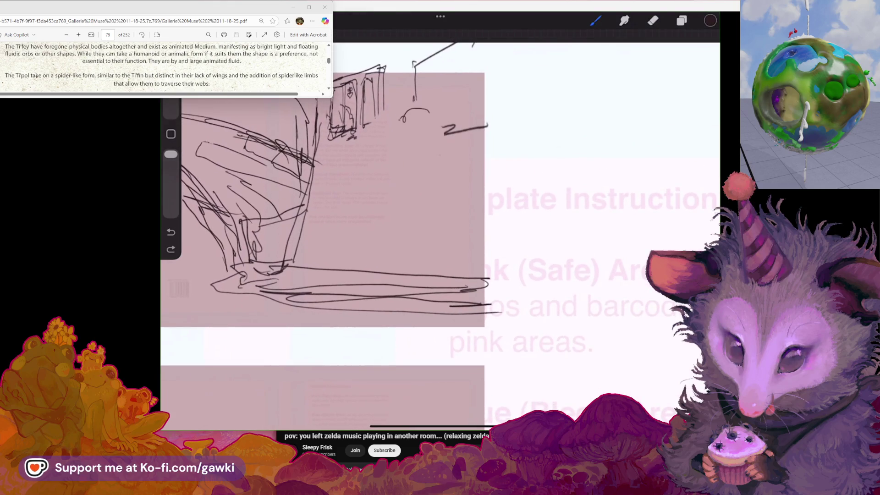
pyautogui.moveTo(431, 117)
pyautogui.mouseDown()
pyautogui.moveTo(392, 140)
pyautogui.moveTo(441, 172)
pyautogui.moveTo(454, 194)
pyautogui.mouseUp()
# Draw the left side of the figure's body and its arm reaching down-left.
pyautogui.moveTo(415, 158); pyautogui.dragTo(401, 202)
pyautogui.moveTo(379, 157); pyautogui.dragTo(355, 179)
pyautogui.hotkey('ctrl', 'z')
pyautogui.hotkey('ctrl', 'shift', 'z')
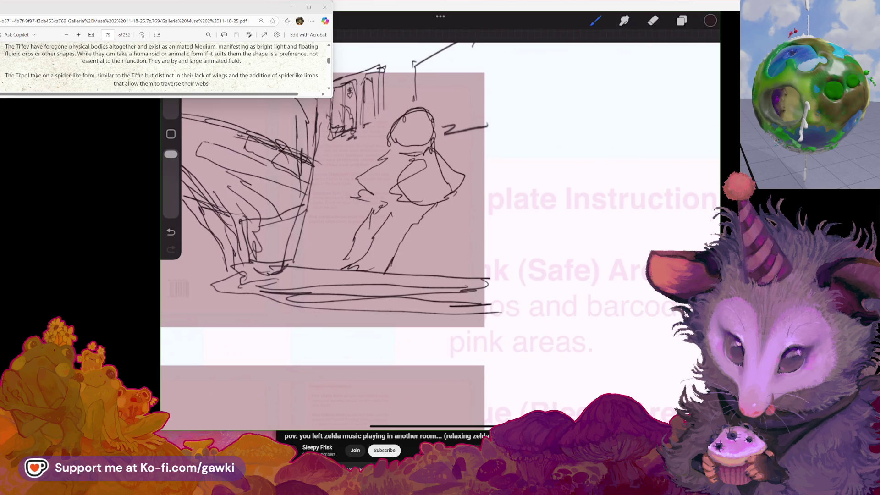
pyautogui.scroll(-1, 327, 229)
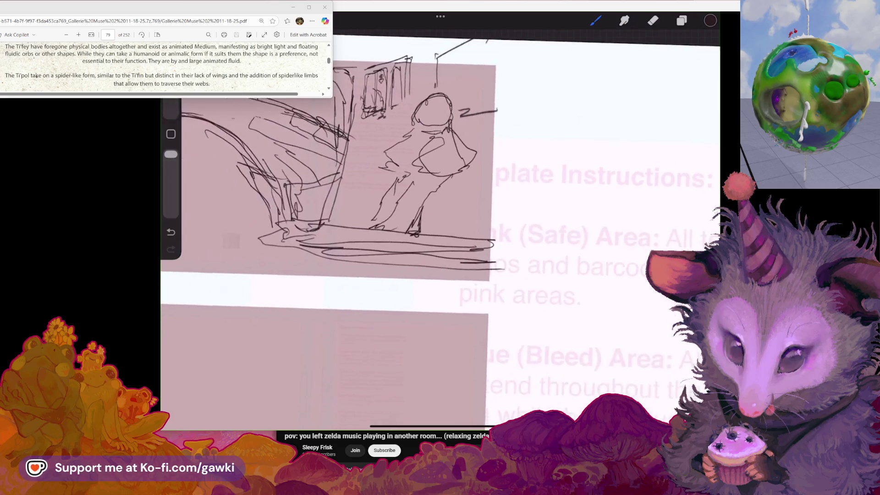
pyautogui.scroll(-3, 328, 229)
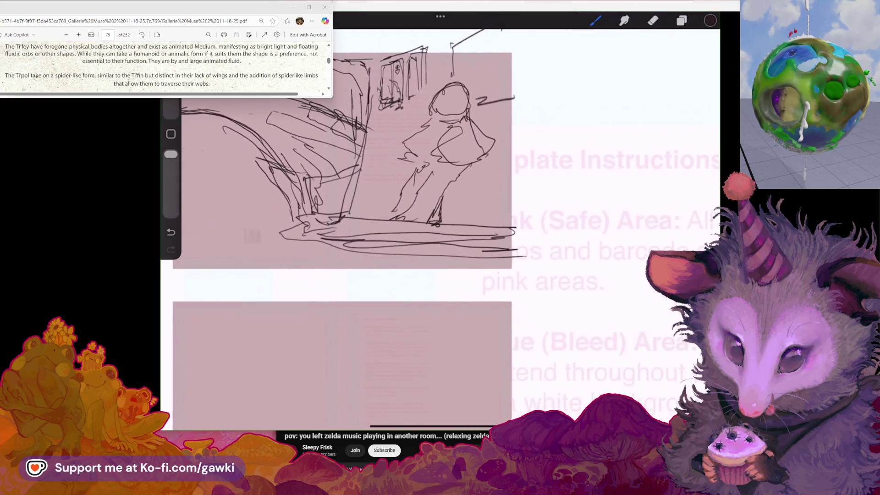
# Add a ground line from the figure's feet, small foot strokes and a stroke across the head.
pyautogui.moveTo(465, 219); pyautogui.dragTo(513, 192)
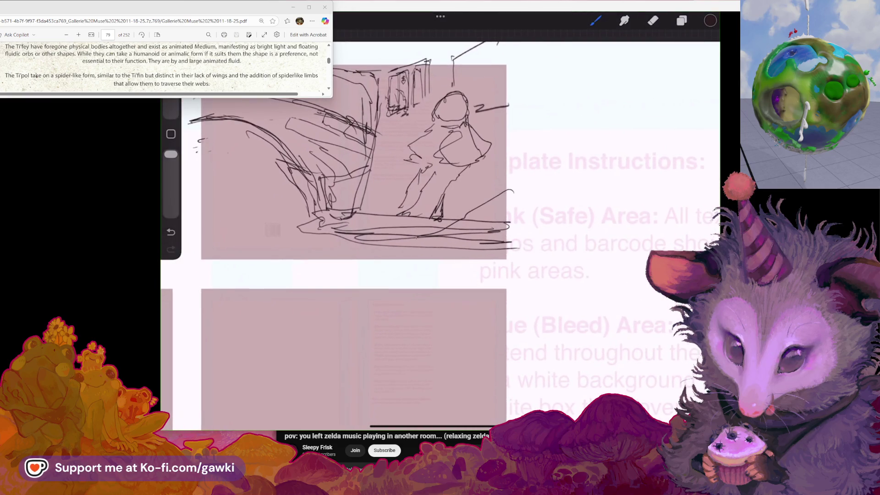
pyautogui.moveTo(418, 240); pyautogui.dragTo(421, 264)
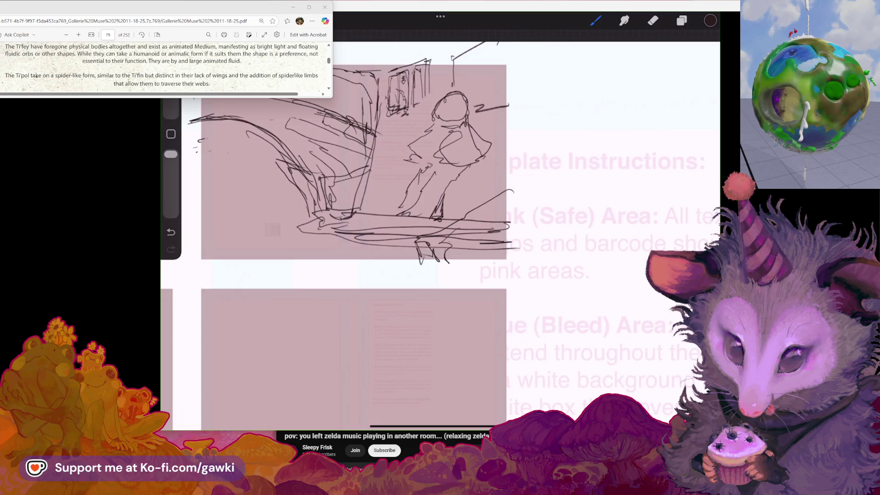
pyautogui.scroll(3, 440, 220)
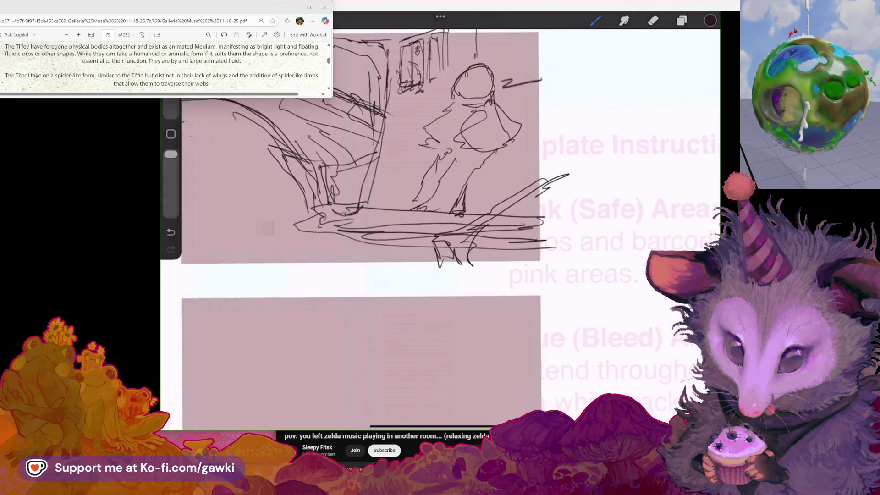
pyautogui.scroll(-2, 321, 183)
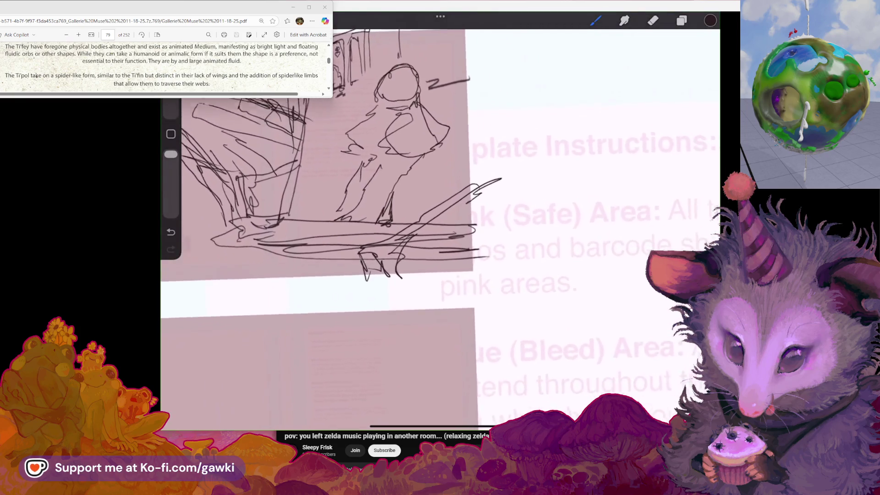
pyautogui.scroll(1, 330, 184)
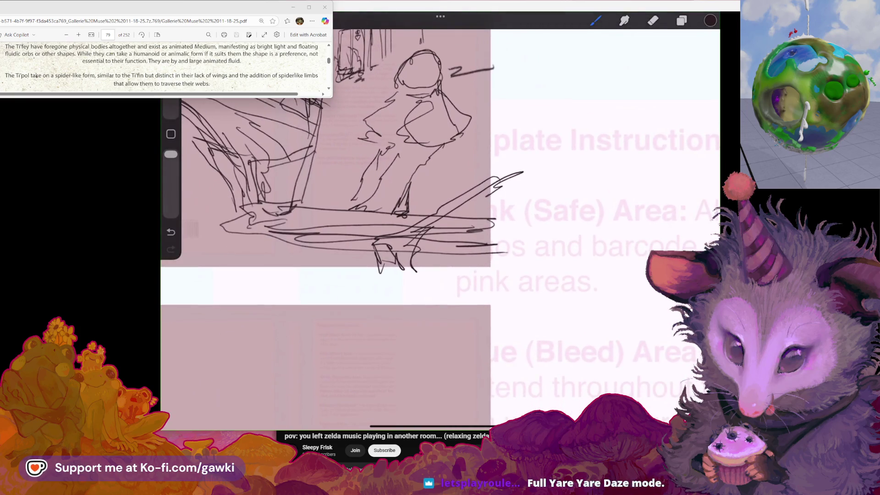
pyautogui.scroll(2, 339, 229)
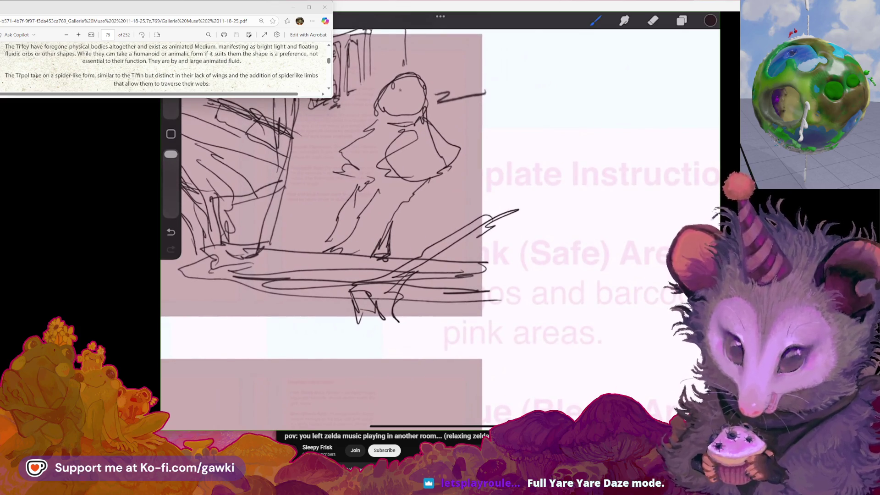
pyautogui.moveTo(396, 90)
pyautogui.mouseDown()
pyautogui.moveTo(411, 88)
pyautogui.moveTo(423, 58)
pyautogui.moveTo(425, 88)
pyautogui.moveTo(387, 110)
pyautogui.mouseUp()
# Undo the stroke across the head and add a small stroke to the figure's arm.
pyautogui.hotkey('ctrl', 'z')
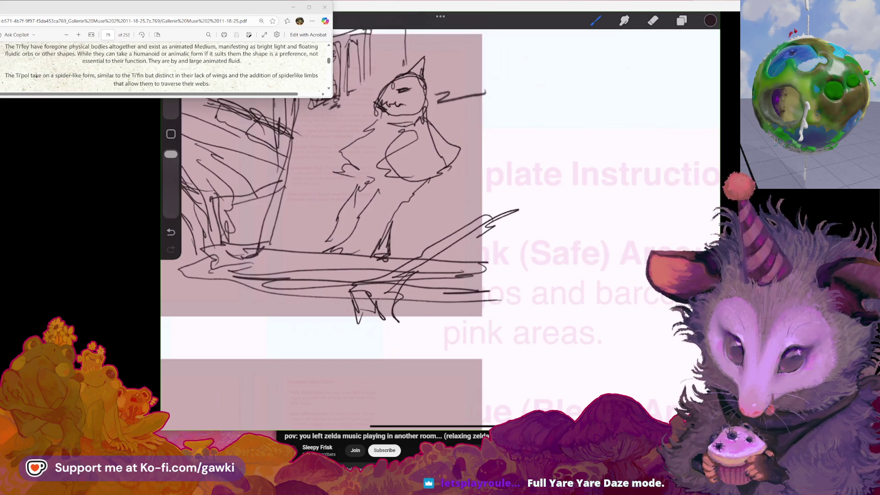
pyautogui.scroll(-1, 321, 184)
pyautogui.moveTo(315, 165); pyautogui.dragTo(330, 176)
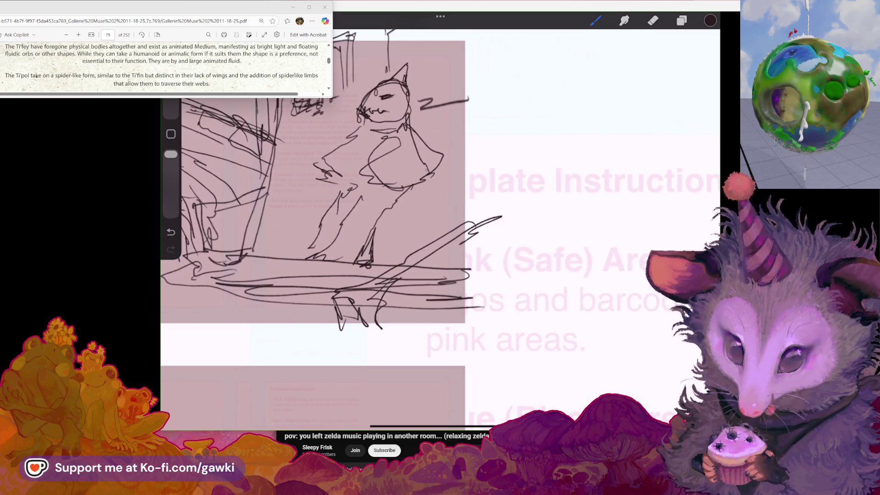
pyautogui.scroll(-1, 320, 183)
pyautogui.press('b')
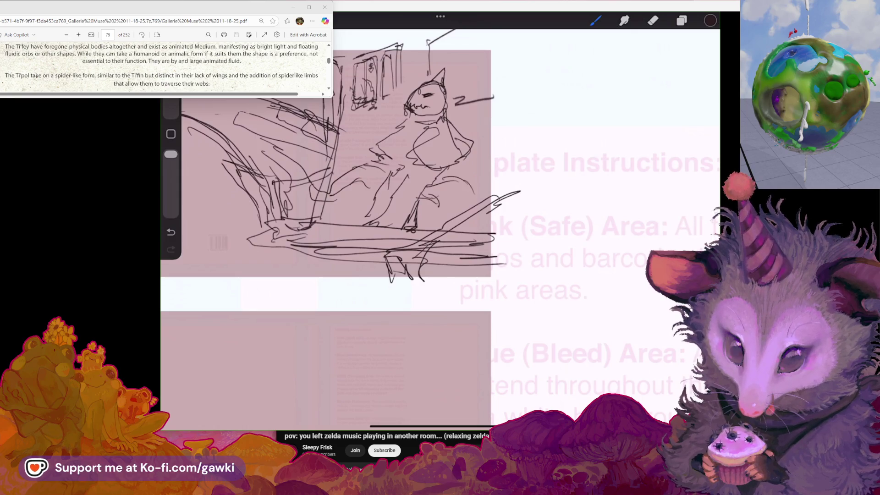
pyautogui.scroll(-3, 440, 229)
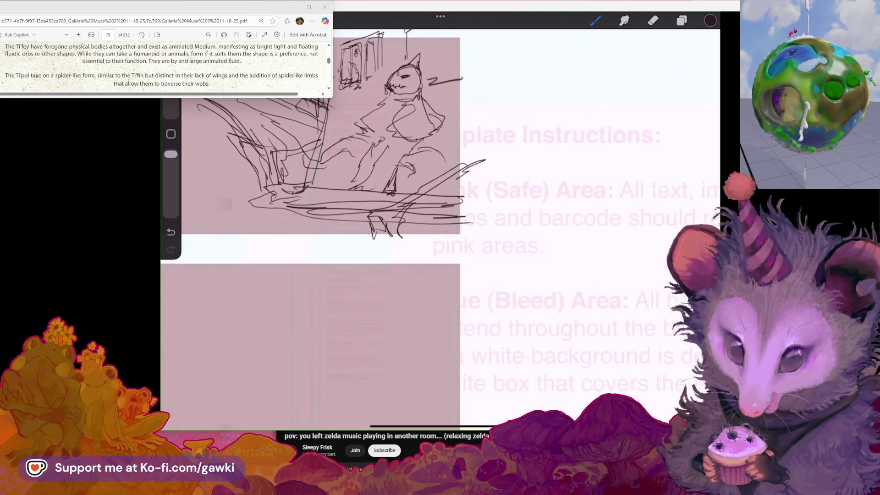
# Lasso the whole sketch and distort its corners into a slanted perspective.
pyautogui.press('s')
pyautogui.moveTo(462, 83); pyautogui.dragTo(475, 65)
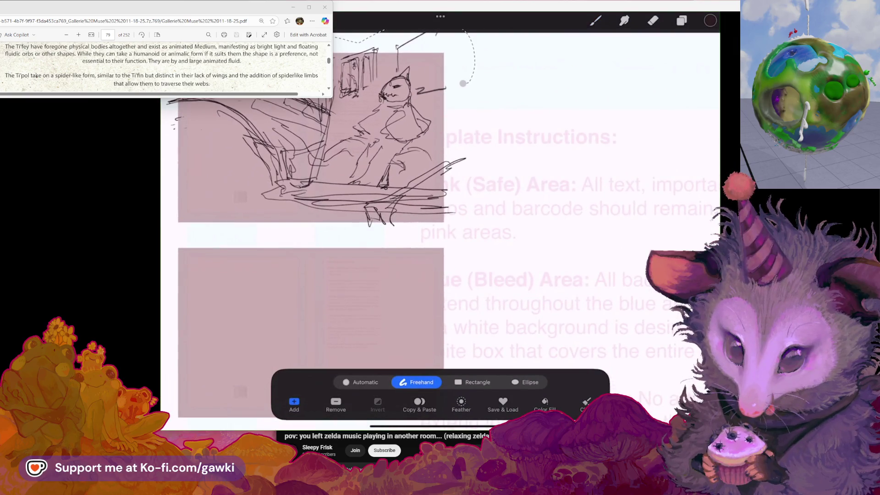
pyautogui.moveTo(329, 97); pyautogui.dragTo(312, 183)
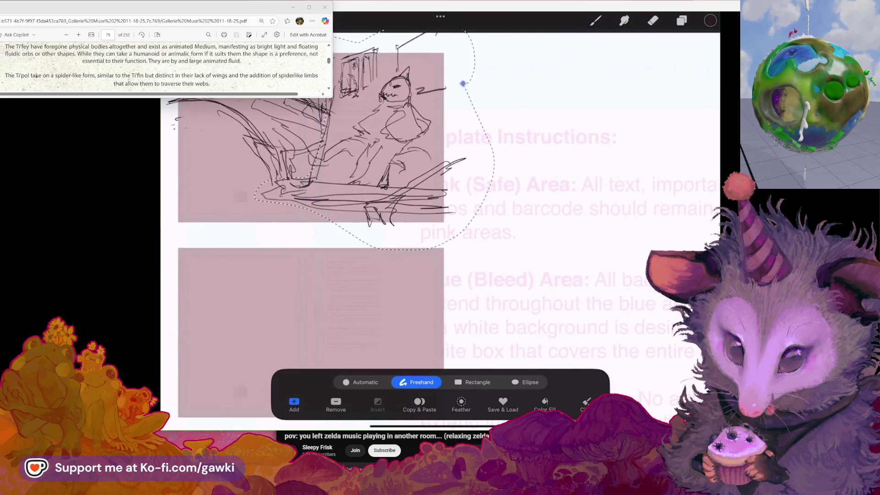
pyautogui.press('v')
pyautogui.moveTo(466, 227); pyautogui.dragTo(442, 218)
pyautogui.moveTo(464, 40); pyautogui.dragTo(466, 32)
pyautogui.moveTo(441, 218); pyautogui.dragTo(458, 198)
pyautogui.moveTo(357, 137); pyautogui.dragTo(341, 140)
pyautogui.moveTo(450, 36); pyautogui.dragTo(434, 53)
pyautogui.click(596, 21)
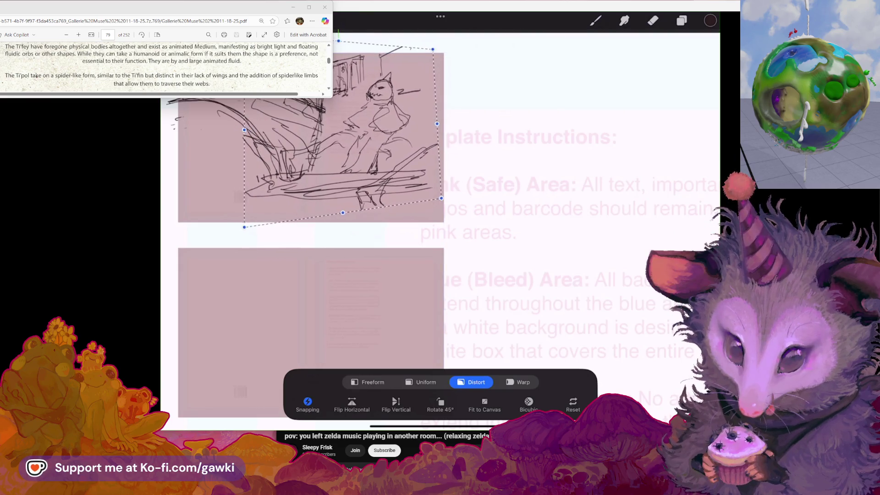
# Remove the last curly strokes on the figure's head.
pyautogui.scroll(3, 352, 84)
pyautogui.click(653, 21)
pyautogui.hotkey('ctrl', 'z')
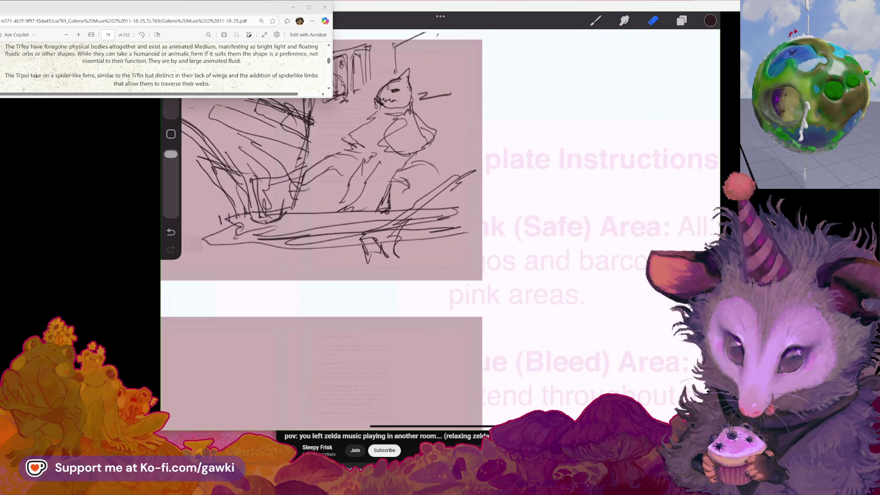
# Rough in short marks along the ground, beside the figure and at the sketch's right.
pyautogui.press('b')
pyautogui.moveTo(438, 188)
pyautogui.mouseDown()
pyautogui.moveTo(429, 220)
pyautogui.moveTo(459, 229)
pyautogui.mouseUp()
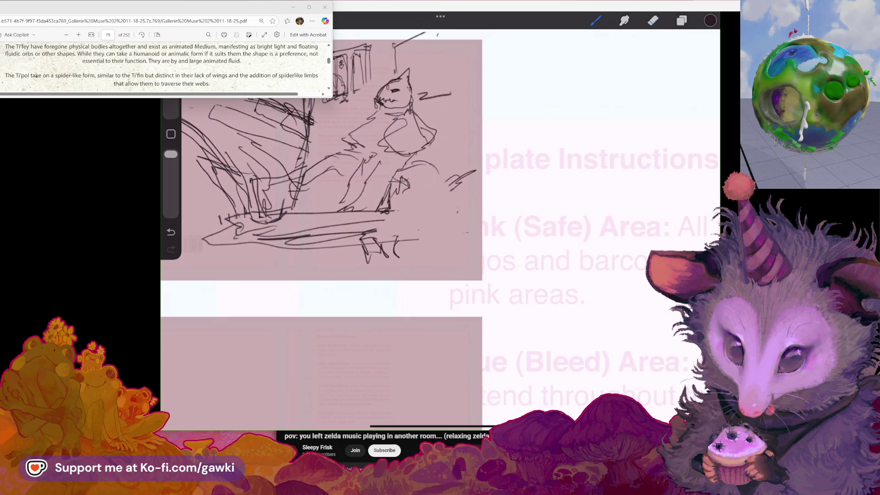
pyautogui.moveTo(400, 210); pyautogui.dragTo(396, 217)
pyautogui.moveTo(454, 181); pyautogui.dragTo(462, 201)
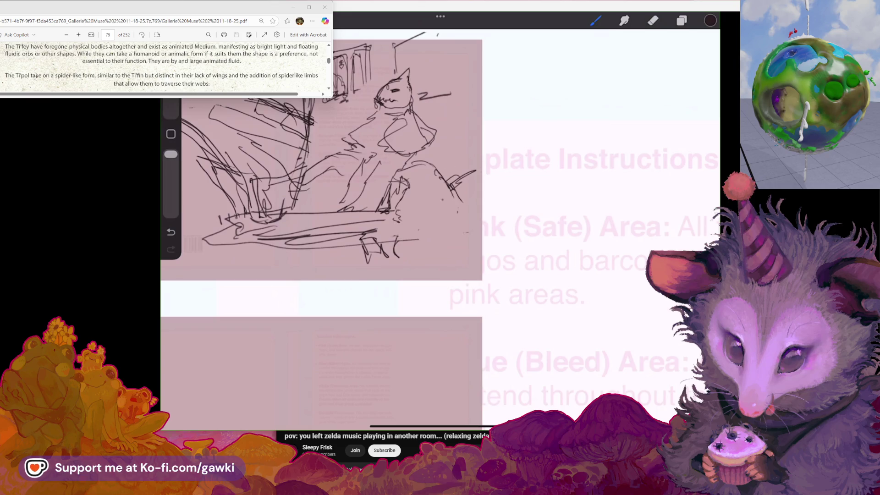
# Draw the creature's head outline beside the figure, undoing unsatisfactory attempts.
pyautogui.moveTo(431, 173); pyautogui.dragTo(415, 179)
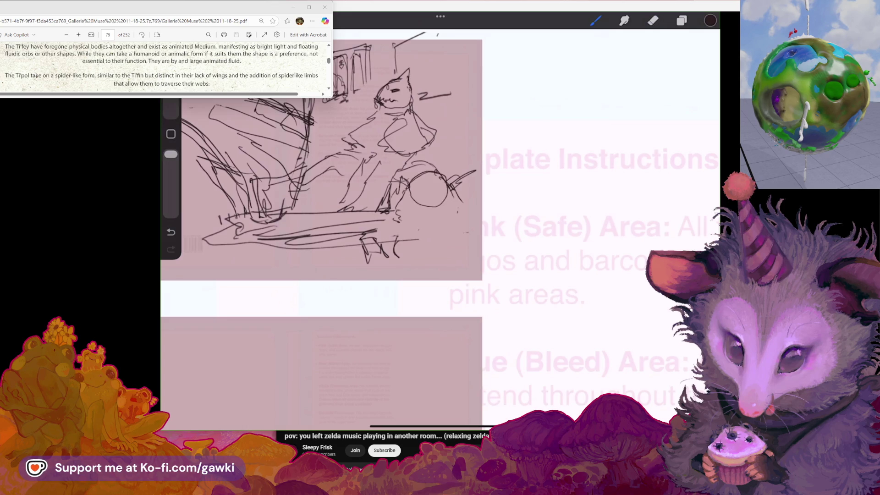
pyautogui.hotkey('ctrl', 'z')
pyautogui.press('e')
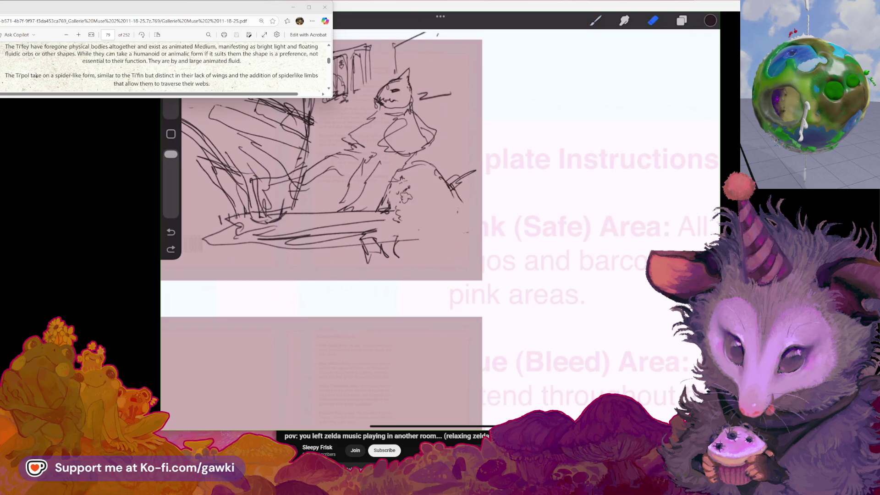
pyautogui.moveTo(406, 195); pyautogui.dragTo(397, 215)
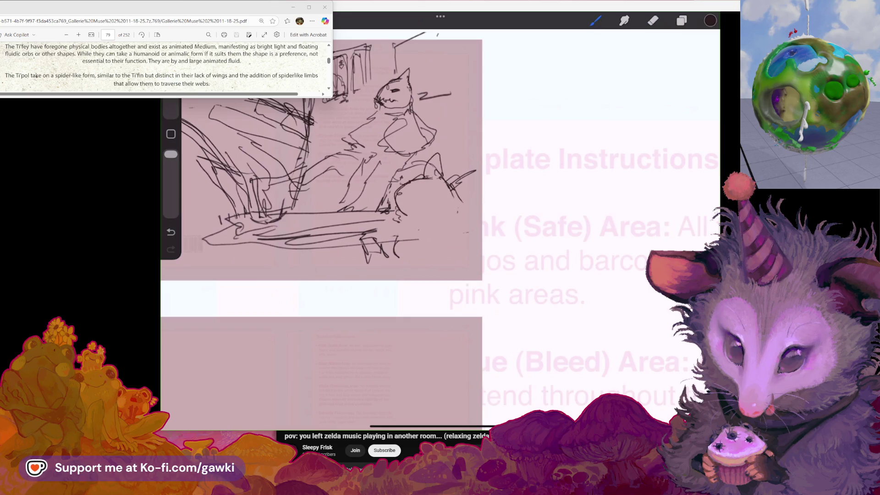
pyautogui.hotkey('ctrl', 'z')
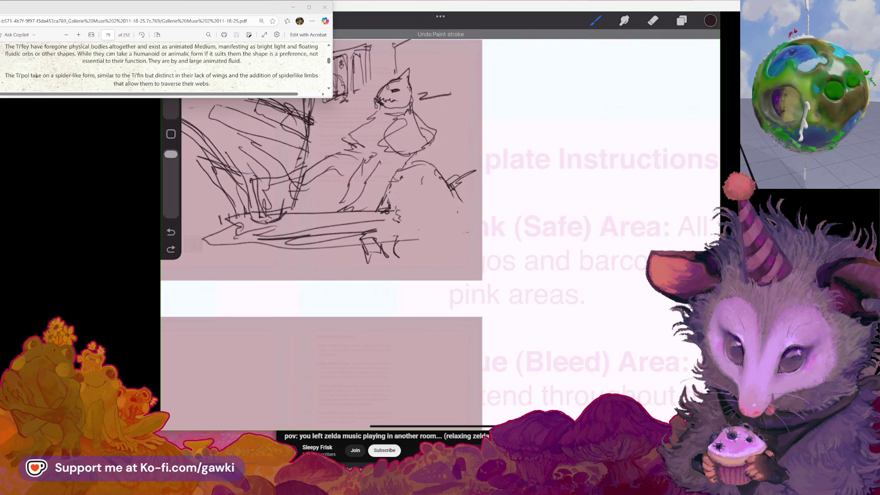
pyautogui.moveTo(422, 183); pyautogui.dragTo(452, 181)
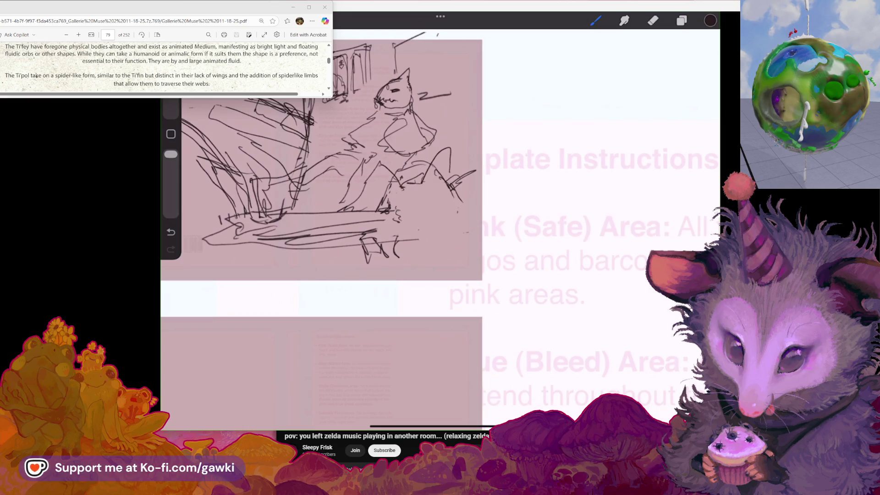
pyautogui.hotkey('ctrl', 'z')
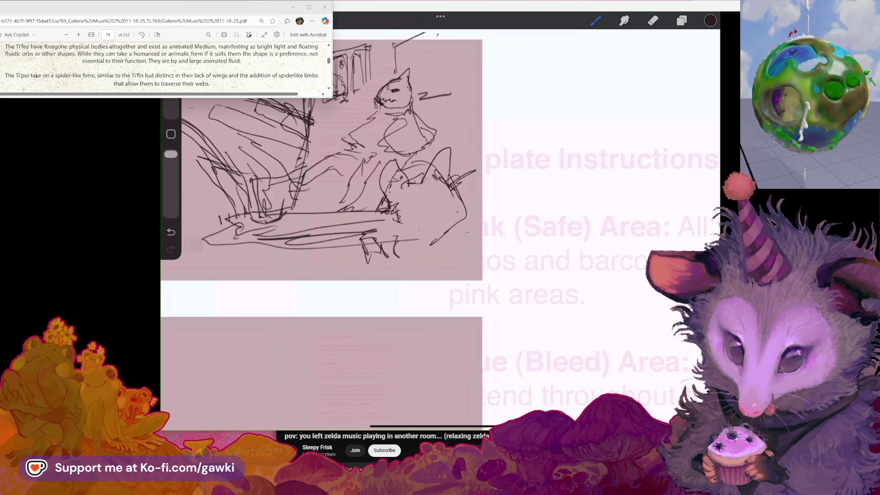
pyautogui.moveTo(417, 224); pyautogui.dragTo(423, 227)
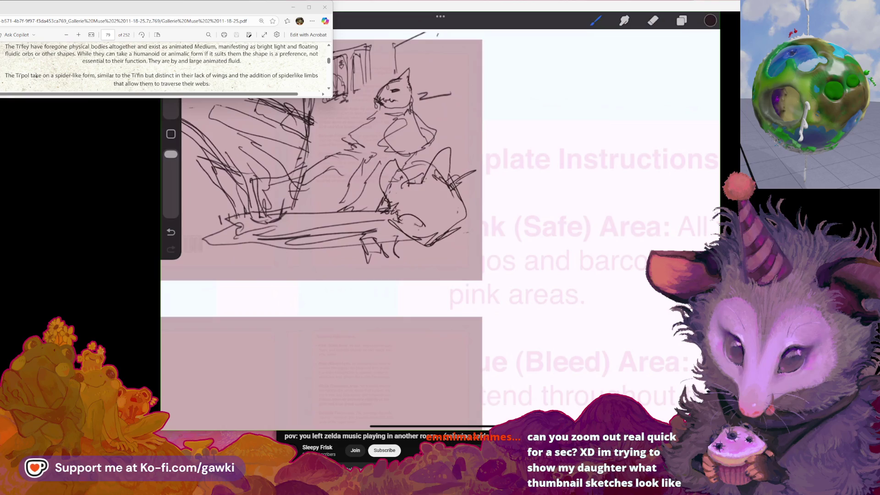
pyautogui.hotkey('ctrl', 'z')
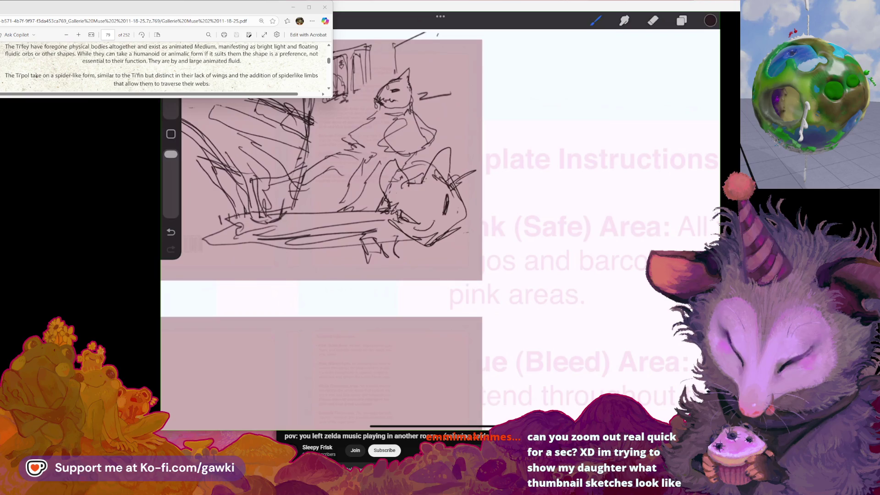
pyautogui.scroll(-3, 440, 220)
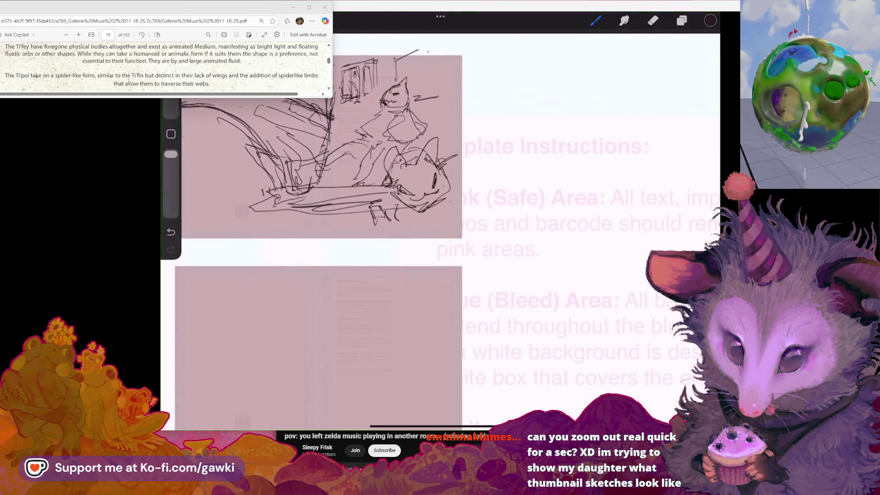
# Select the sketch and warp it, bending the tail and couch area.
pyautogui.press('v')
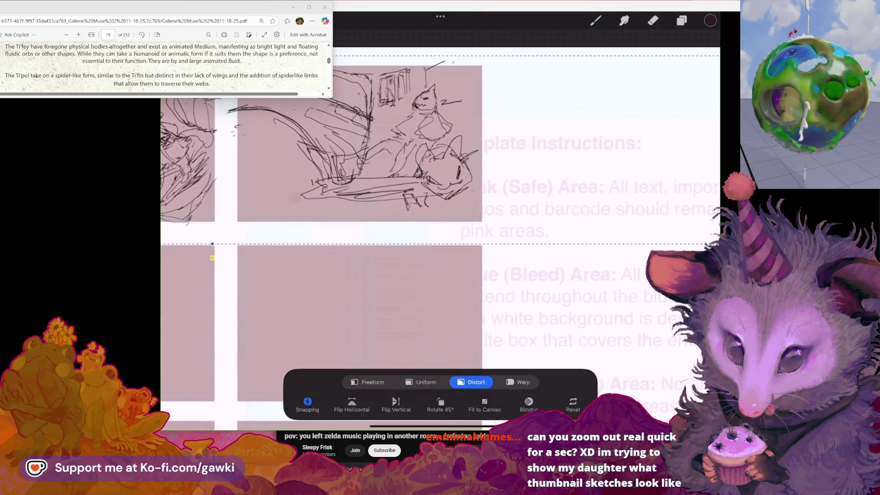
pyautogui.press('b')
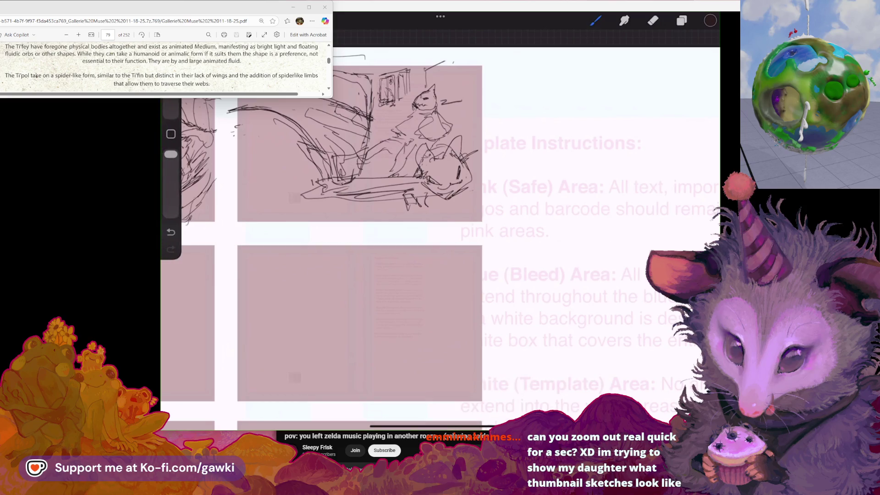
pyautogui.press('s')
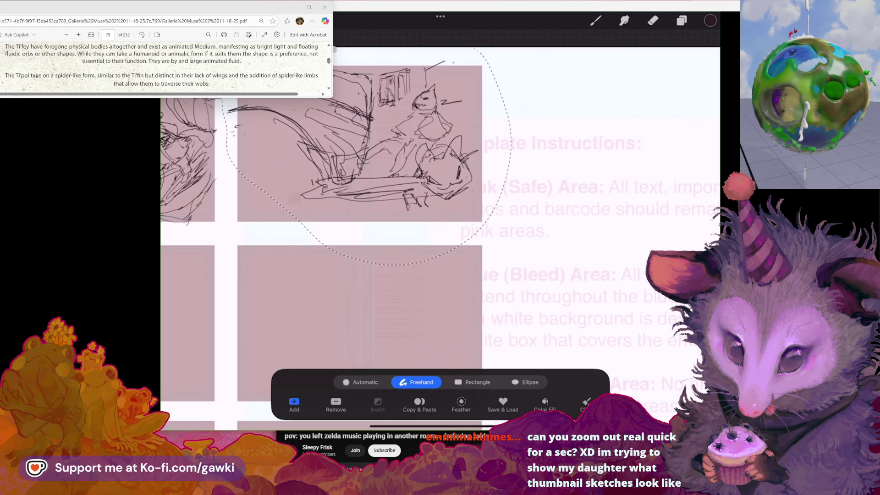
pyautogui.press('v')
pyautogui.click(518, 382)
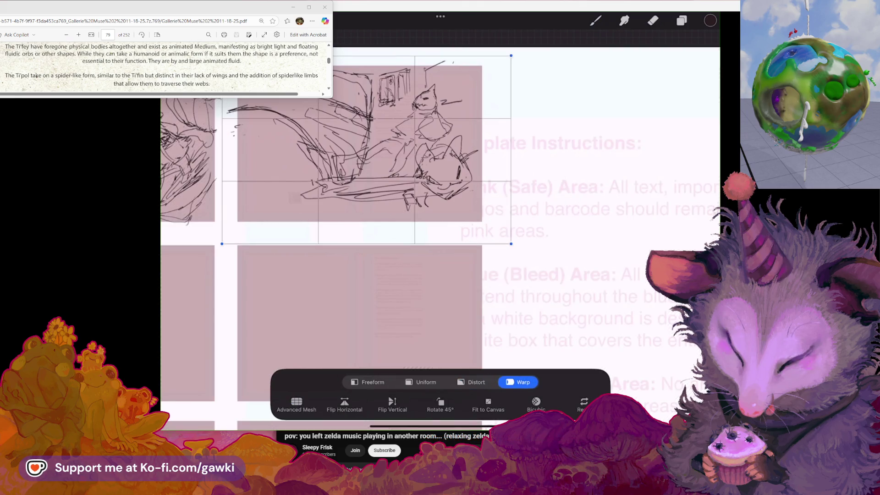
pyautogui.moveTo(275, 138); pyautogui.dragTo(293, 117)
# Shift the upper sketch and cat, stretch the tail far left, lift the upper edge, and apply.
pyautogui.moveTo(393, 76); pyautogui.dragTo(403, 87)
pyautogui.moveTo(380, 138)
pyautogui.mouseDown()
pyautogui.moveTo(369, 141)
pyautogui.moveTo(422, 156)
pyautogui.mouseUp()
pyautogui.moveTo(339, 146); pyautogui.dragTo(359, 154)
pyautogui.moveTo(348, 120); pyautogui.dragTo(298, 109)
pyautogui.moveTo(349, 65); pyautogui.dragTo(344, 51)
pyautogui.click(595, 20)
pyautogui.scroll(3, 440, 184)
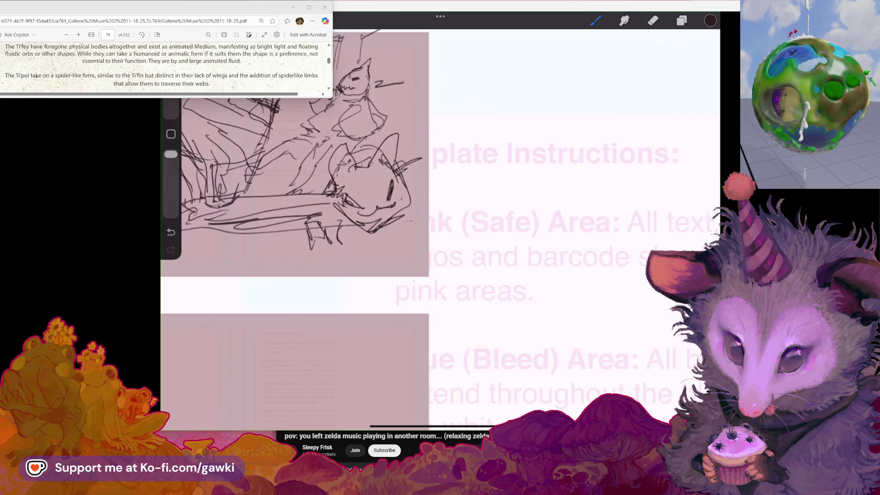
# Undo the last change to the sketch and switch to the eraser.
pyautogui.scroll(-1, 328, 229)
pyautogui.hotkey('ctrl', 'z')
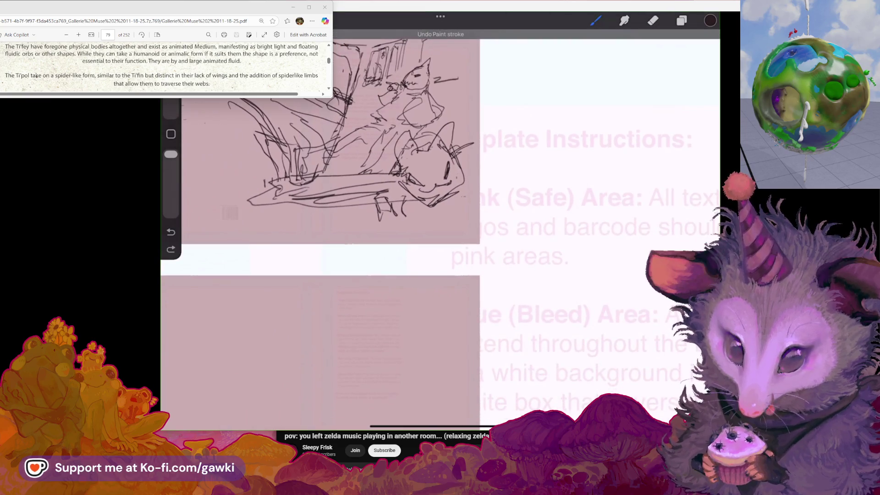
pyautogui.scroll(2, 350, 147)
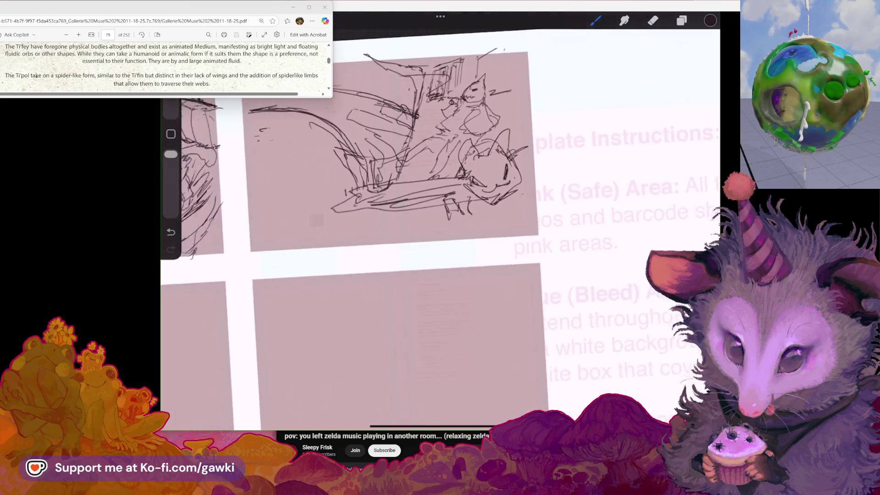
pyautogui.hscroll(2, 351, 147)
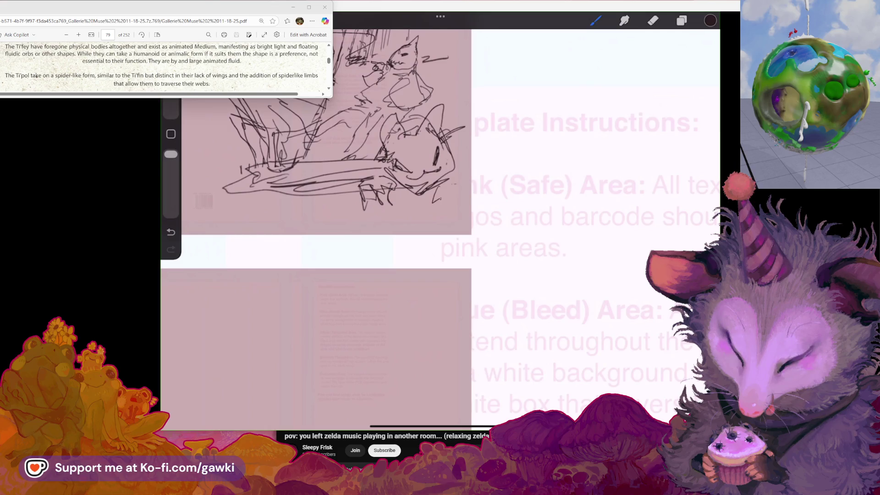
pyautogui.scroll(2, 350, 147)
pyautogui.hscroll(1, 351, 147)
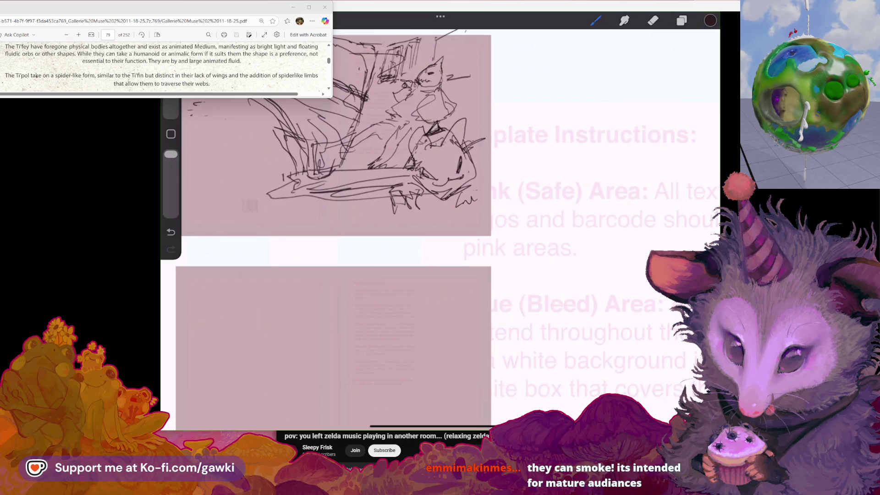
pyautogui.press('e')
pyautogui.scroll(-3, 335, 138)
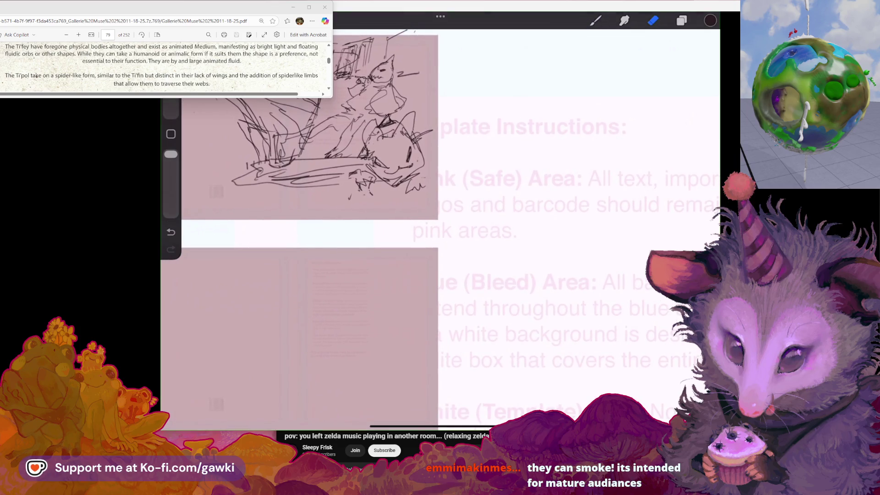
pyautogui.scroll(2, 321, 138)
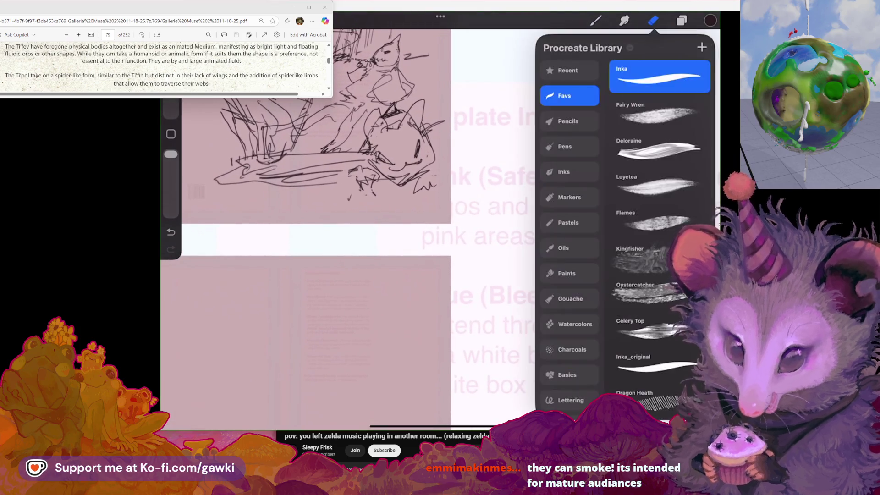
# Lasso the creature's head, try warping it down-left, then undo the warp.
pyautogui.press('s')
pyautogui.moveTo(403, 107)
pyautogui.mouseDown()
pyautogui.moveTo(439, 113)
pyautogui.moveTo(365, 137)
pyautogui.moveTo(341, 179)
pyautogui.moveTo(390, 213)
pyautogui.moveTo(440, 192)
pyautogui.moveTo(439, 115)
pyautogui.mouseUp()
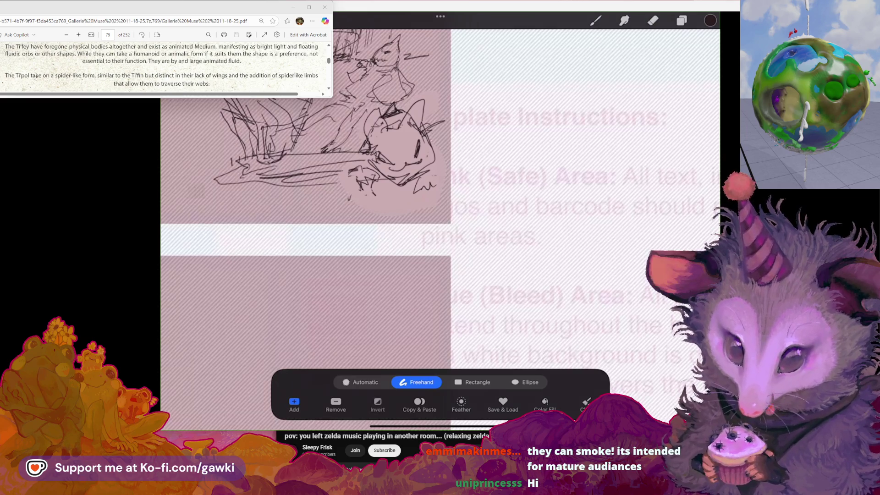
pyautogui.click(624, 21)
pyautogui.moveTo(403, 146)
pyautogui.mouseDown()
pyautogui.moveTo(371, 163)
pyautogui.moveTo(344, 152)
pyautogui.mouseUp()
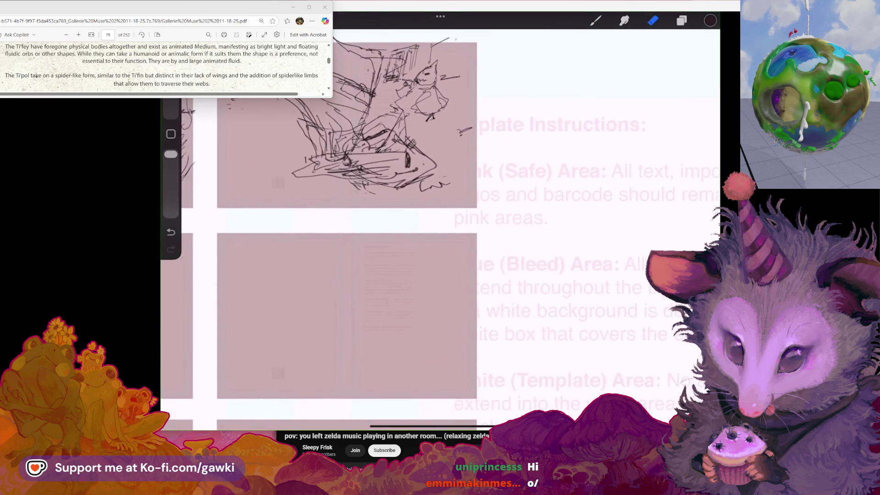
pyautogui.hotkey('ctrl', 'z')
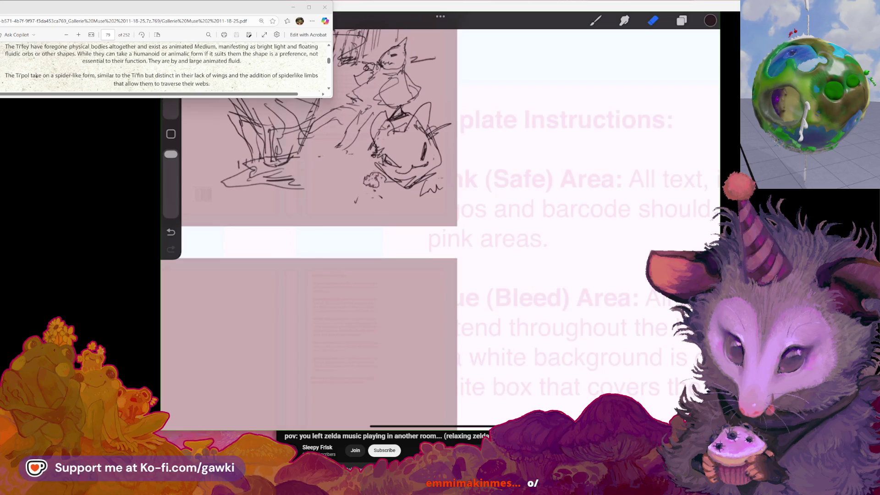
pyautogui.click(624, 20)
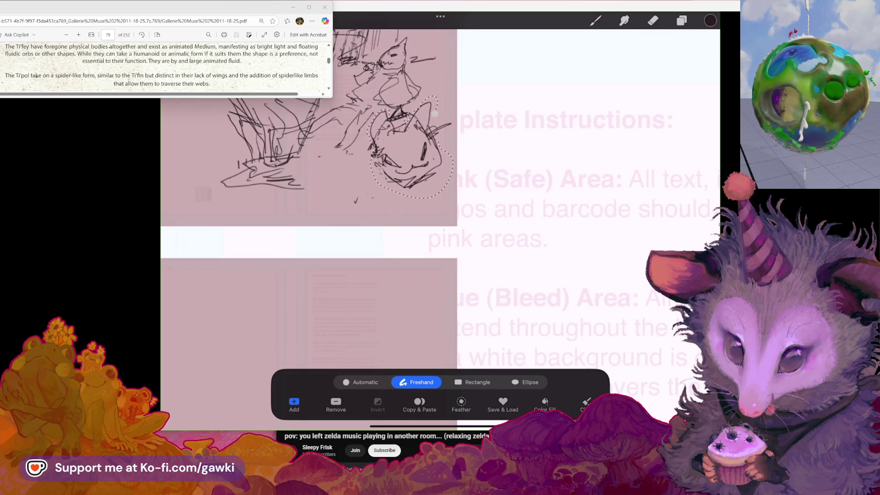
# Move the creature's head left and down with a uniform transform, then bend it with Warp.
pyautogui.press('v')
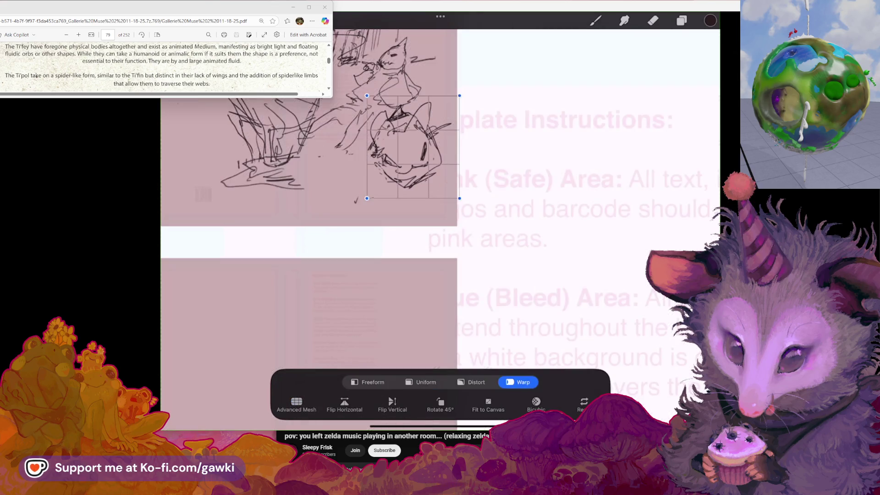
pyautogui.click(421, 382)
pyautogui.moveTo(411, 145); pyautogui.dragTo(363, 169)
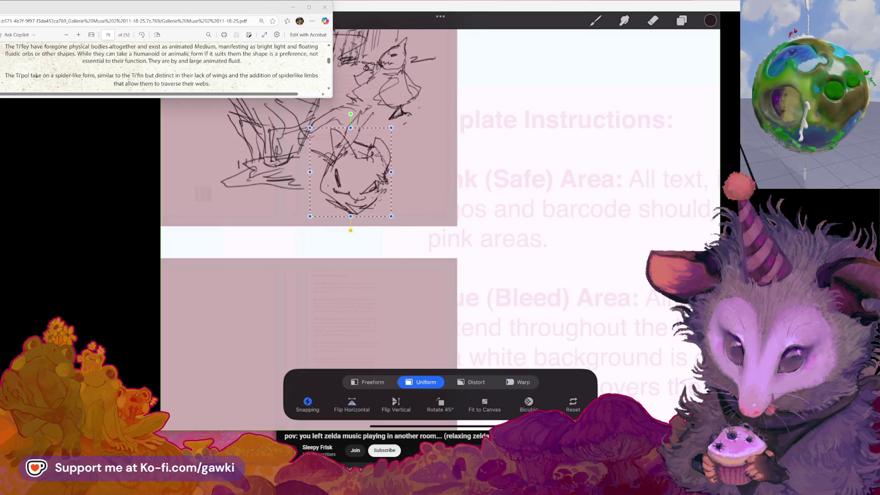
pyautogui.moveTo(352, 168)
pyautogui.mouseDown()
pyautogui.moveTo(328, 166)
pyautogui.moveTo(366, 165)
pyautogui.mouseUp()
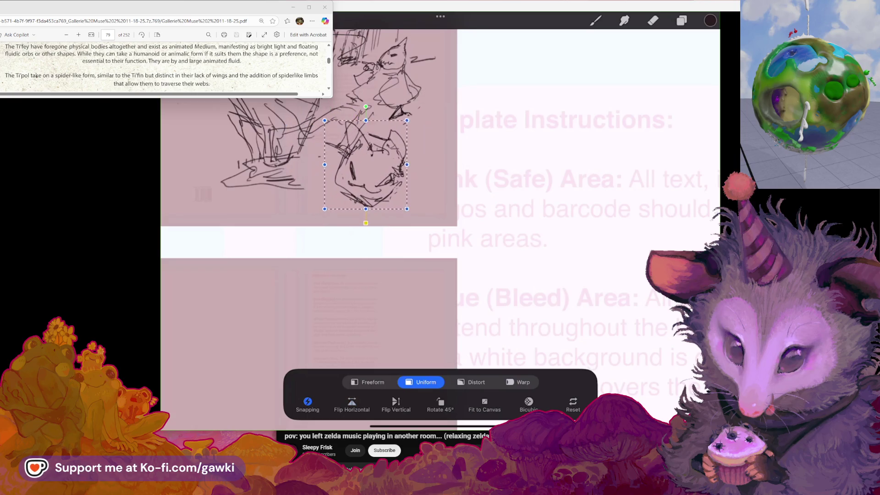
pyautogui.scroll(2, 349, 160)
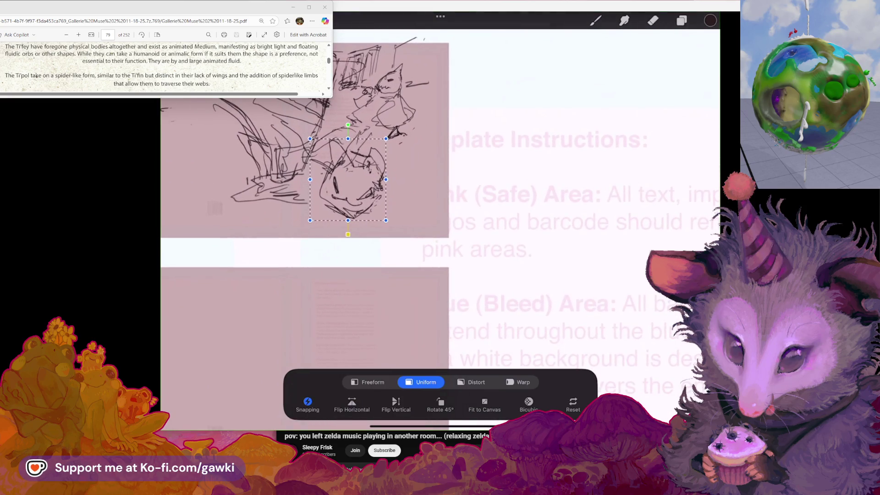
pyautogui.hscroll(2, 348, 160)
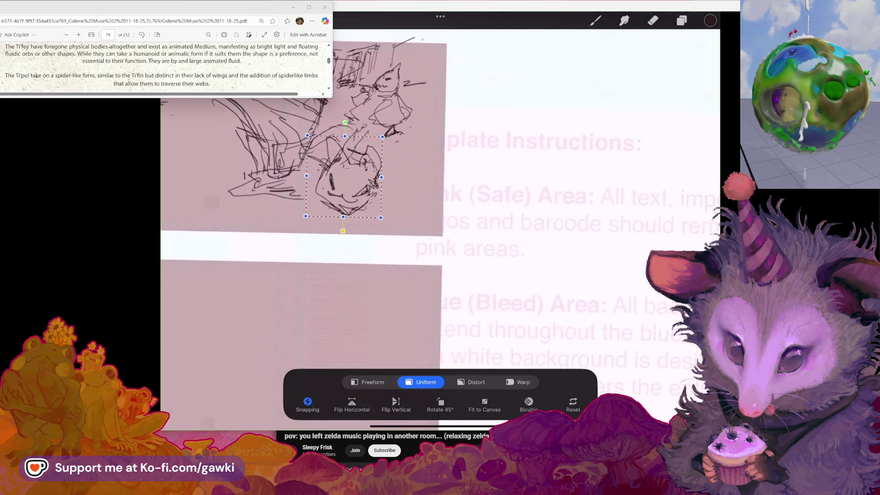
pyautogui.scroll(1, 339, 181)
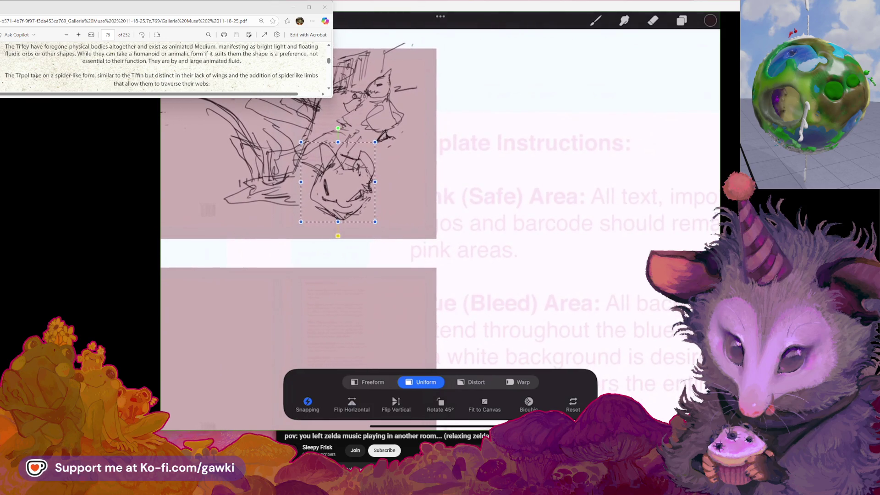
pyautogui.click(523, 381)
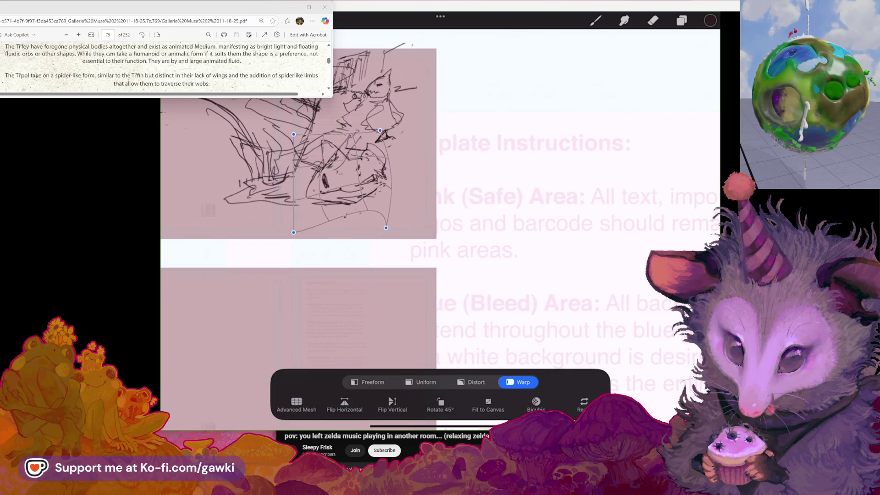
pyautogui.click(653, 20)
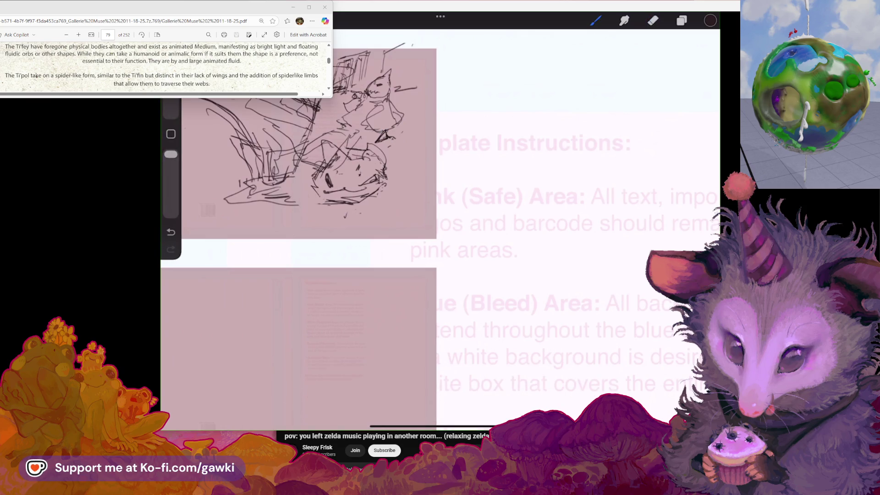
pyautogui.press('s')
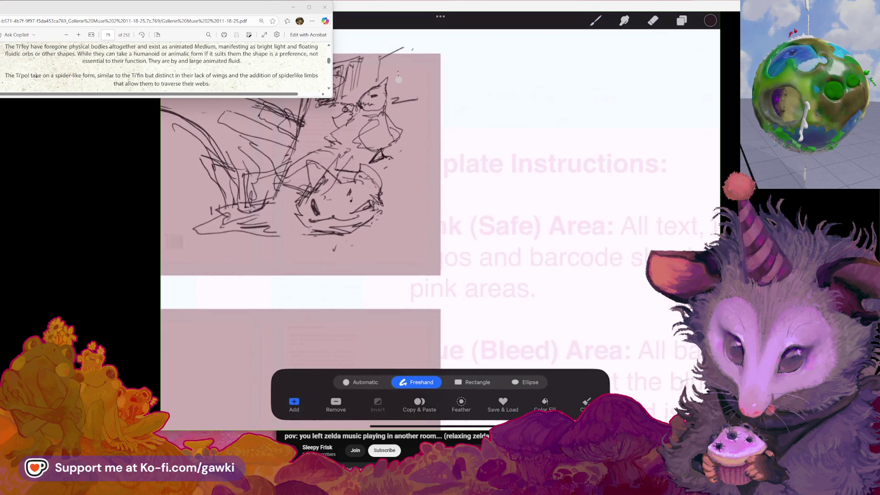
# Lasso the small figure at the top and uniformly shrink it, shifting it down-right.
pyautogui.moveTo(334, 111); pyautogui.dragTo(321, 143)
pyautogui.press('v')
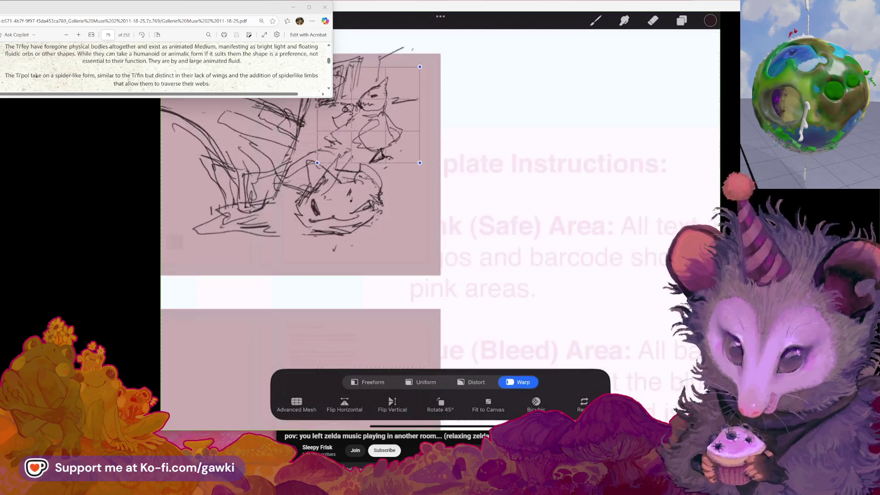
pyautogui.click(421, 382)
pyautogui.moveTo(317, 66); pyautogui.dragTo(345, 87)
pyautogui.click(652, 20)
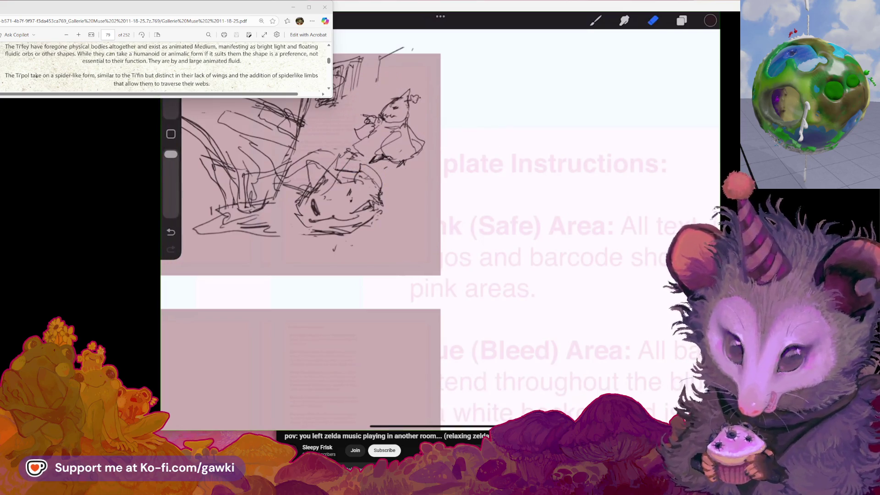
# Erase the stray lines around the creature's head, including its lower right.
pyautogui.moveTo(369, 158); pyautogui.dragTo(405, 162)
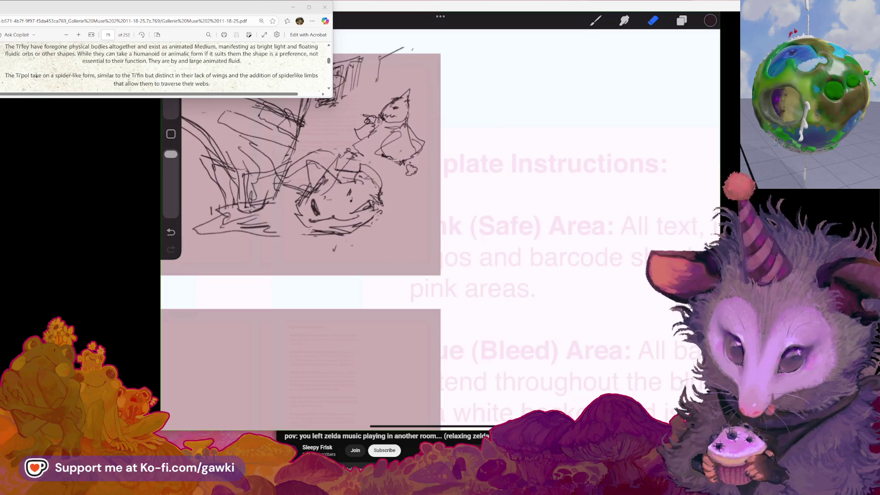
pyautogui.press('b')
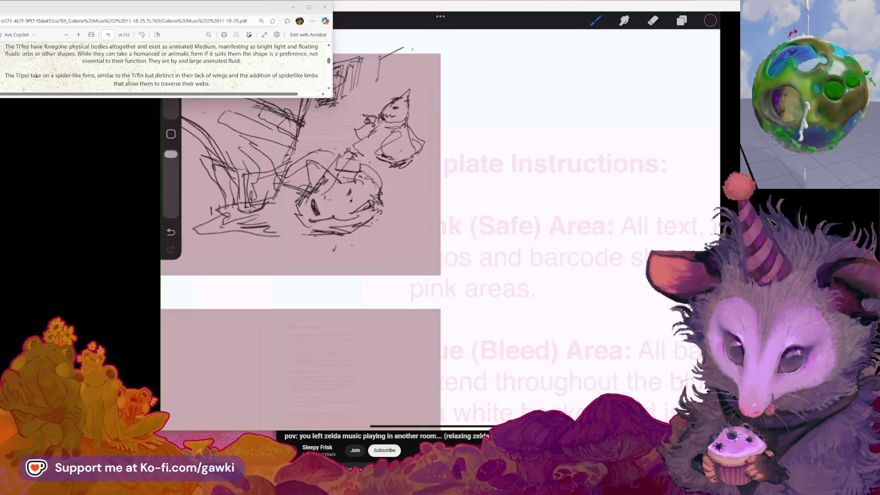
pyautogui.scroll(2, 326, 151)
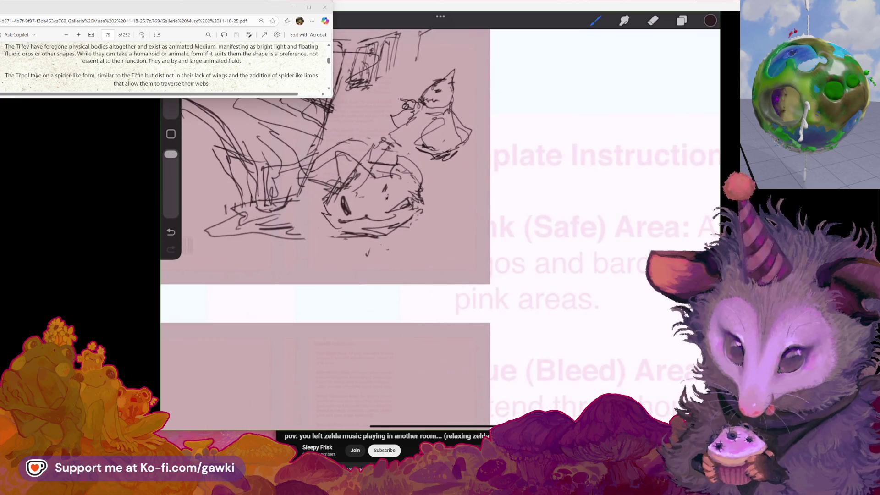
pyautogui.press('e')
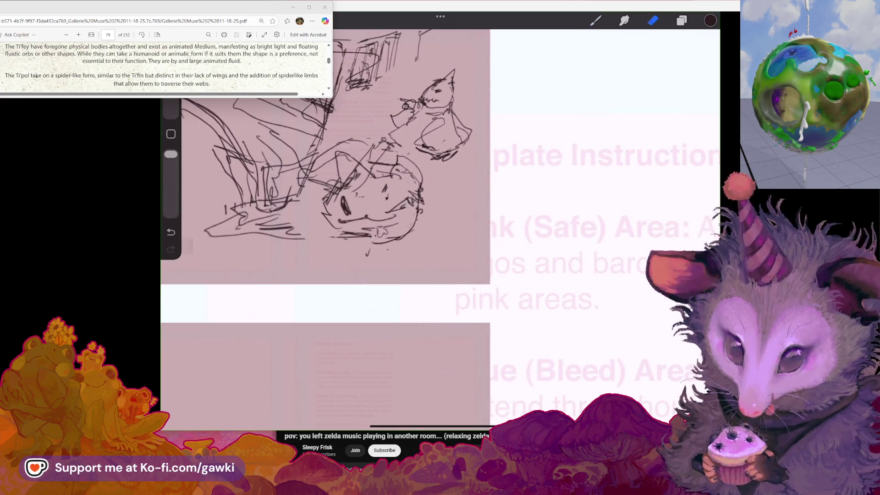
pyautogui.moveTo(417, 202)
pyautogui.mouseDown()
pyautogui.moveTo(366, 234)
pyautogui.moveTo(403, 216)
pyautogui.mouseUp()
pyautogui.press('b')
# Redraw the creature's face with mouth, hooked chin and cheek strokes, plus a stroke above the head.
pyautogui.moveTo(421, 188); pyautogui.dragTo(449, 196)
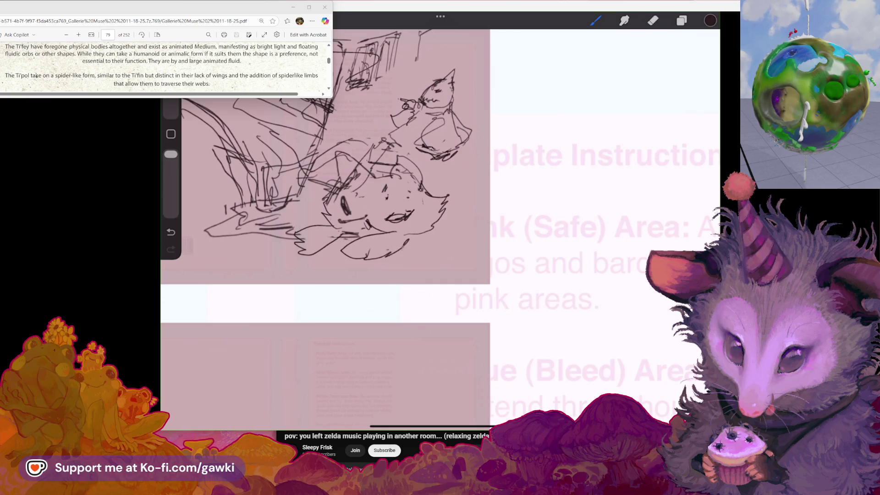
pyautogui.hotkey('ctrl', 'z')
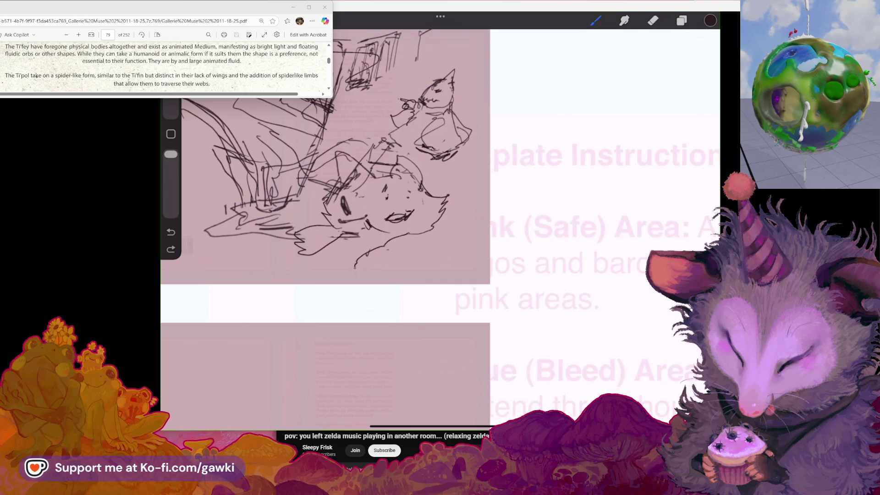
pyautogui.moveTo(367, 222); pyautogui.dragTo(319, 269)
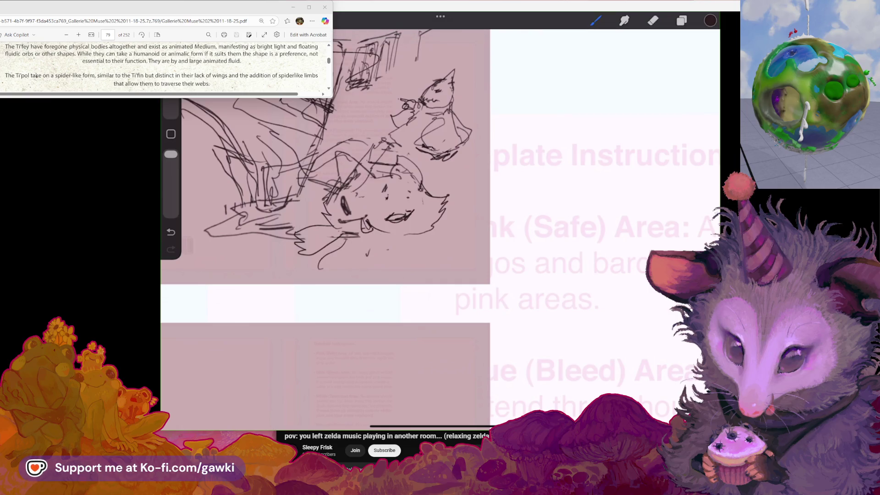
pyautogui.moveTo(391, 232)
pyautogui.mouseDown()
pyautogui.moveTo(354, 264)
pyautogui.moveTo(367, 280)
pyautogui.mouseUp()
pyautogui.moveTo(399, 254); pyautogui.dragTo(434, 251)
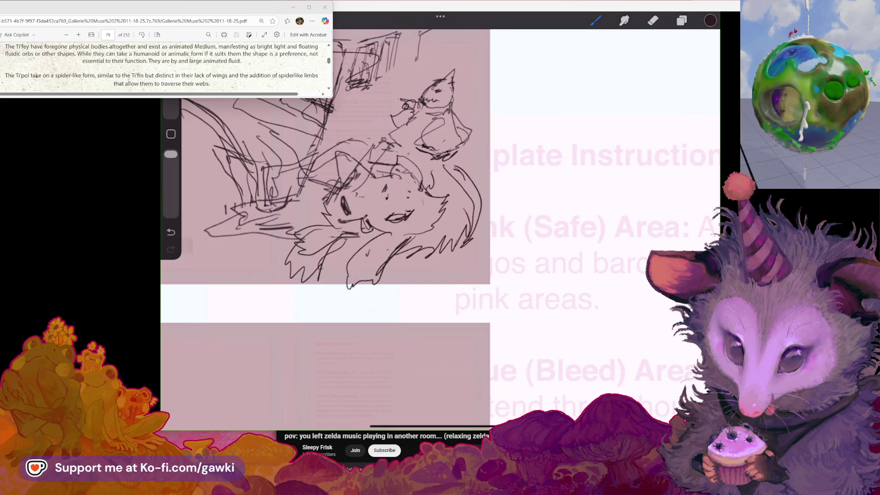
pyautogui.moveTo(349, 142); pyautogui.dragTo(382, 138)
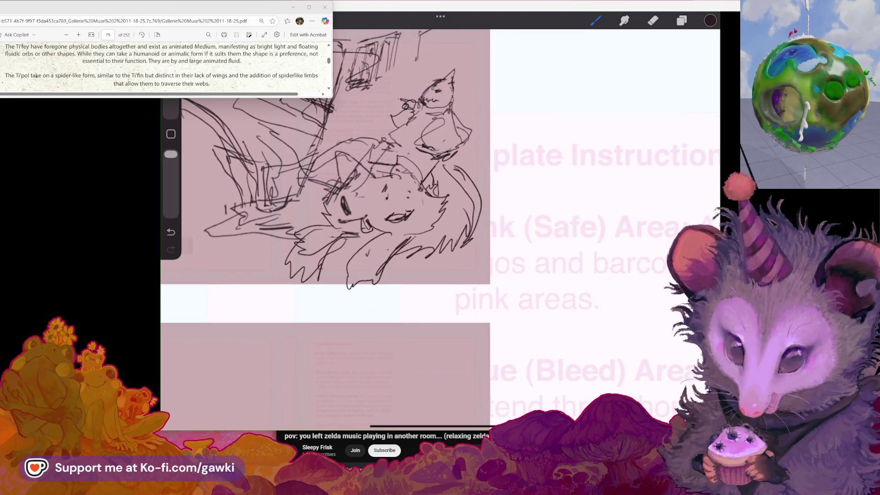
pyautogui.press('e')
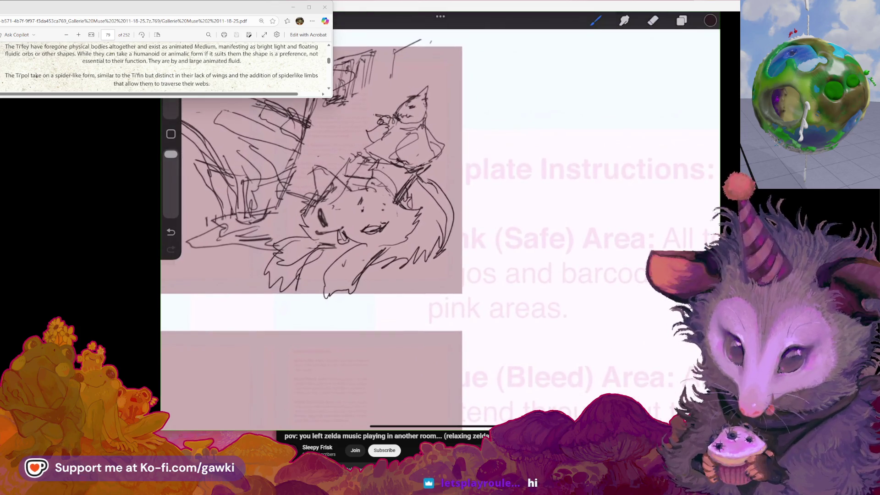
# Switch back to the Brush tool for drawing.
pyautogui.press('b')
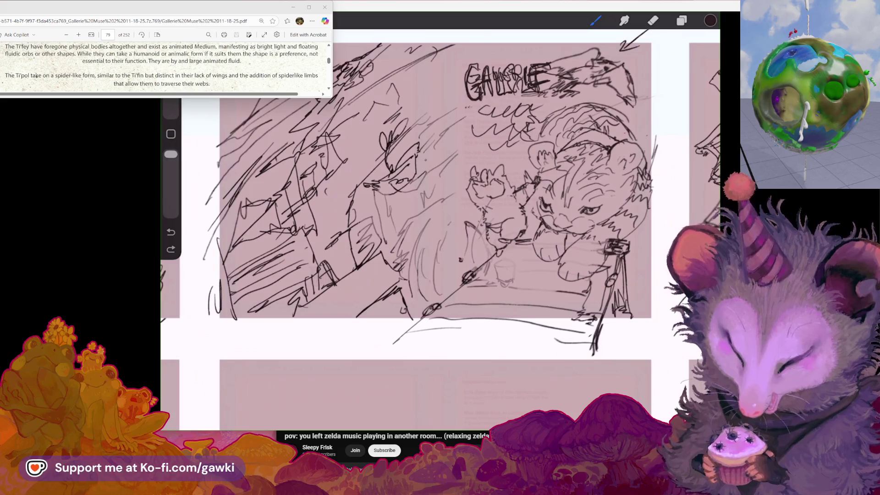
# Undo the stray small circle and the circle drawn around the flying creature.
pyautogui.scroll(1, 436, 184)
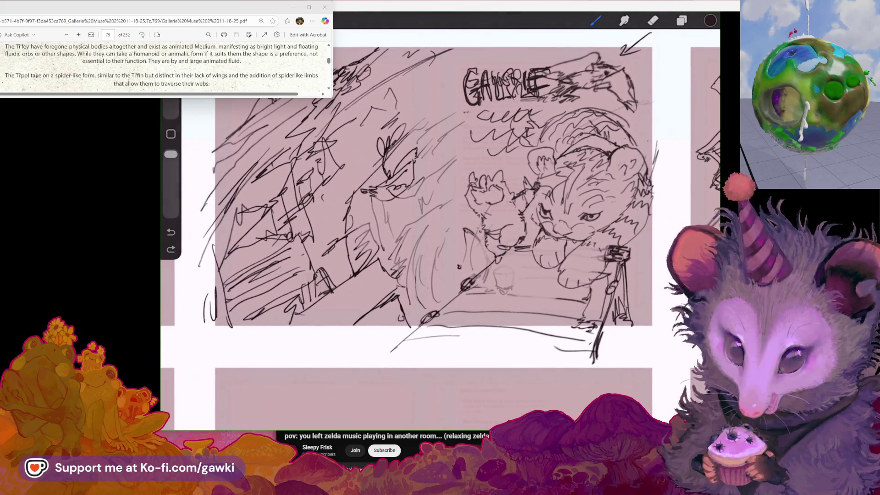
pyautogui.scroll(1, 436, 193)
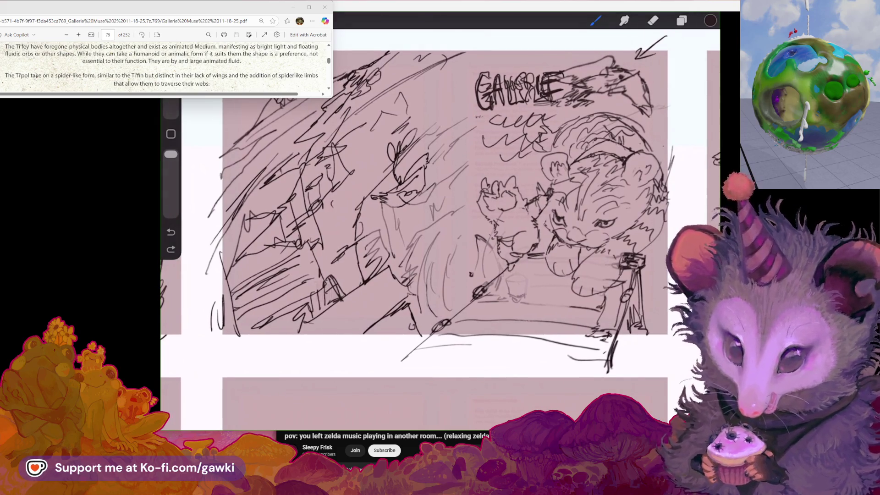
pyautogui.hscroll(-3, 440, 229)
pyautogui.hotkey('ctrl', 'z')
pyautogui.moveTo(367, 96); pyautogui.dragTo(373, 96)
pyautogui.hotkey('ctrl', 'z')
# Draw an arrow mark above the first sketch panel.
pyautogui.hscroll(3, 440, 229)
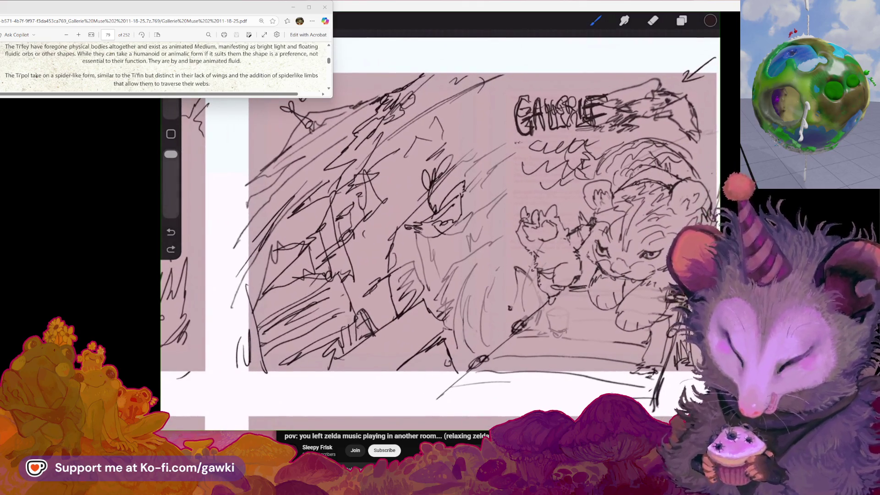
pyautogui.scroll(-2, 440, 229)
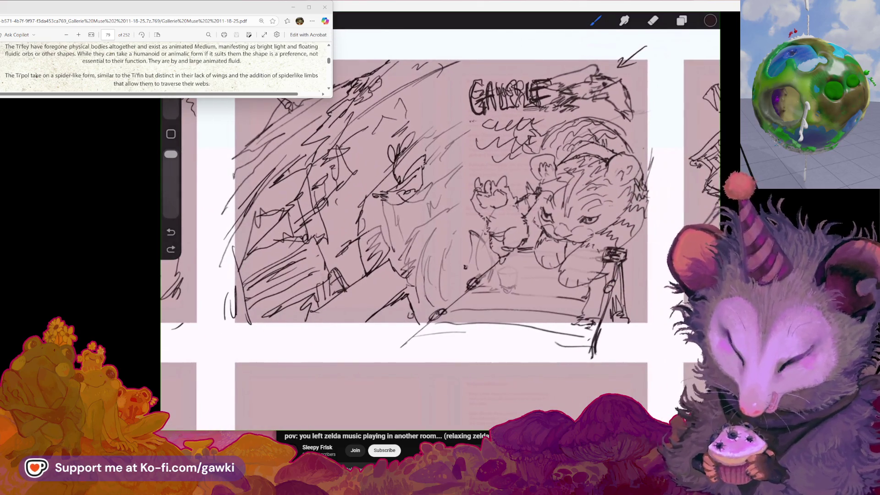
pyautogui.scroll(5, 440, 220)
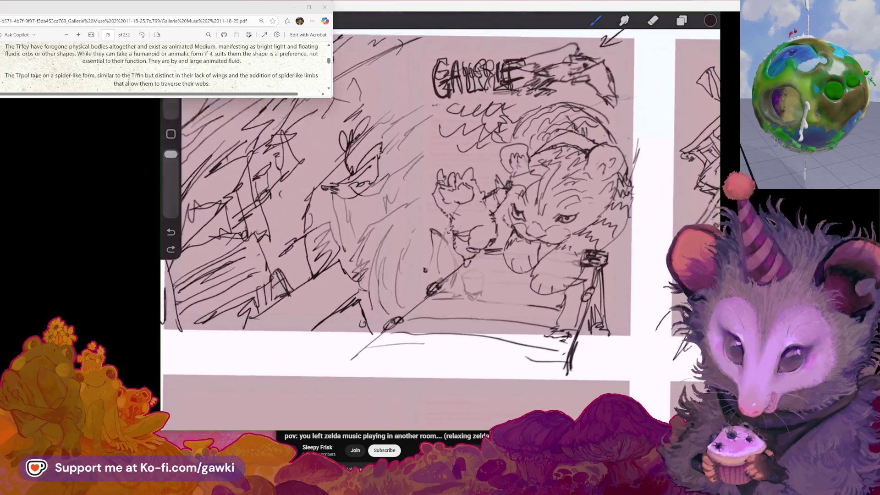
pyautogui.scroll(-2, 394, 225)
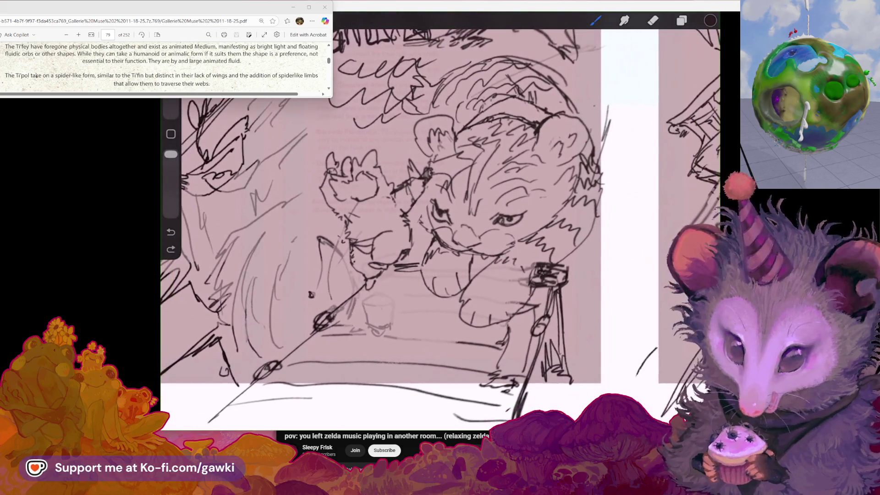
pyautogui.scroll(-2, 394, 220)
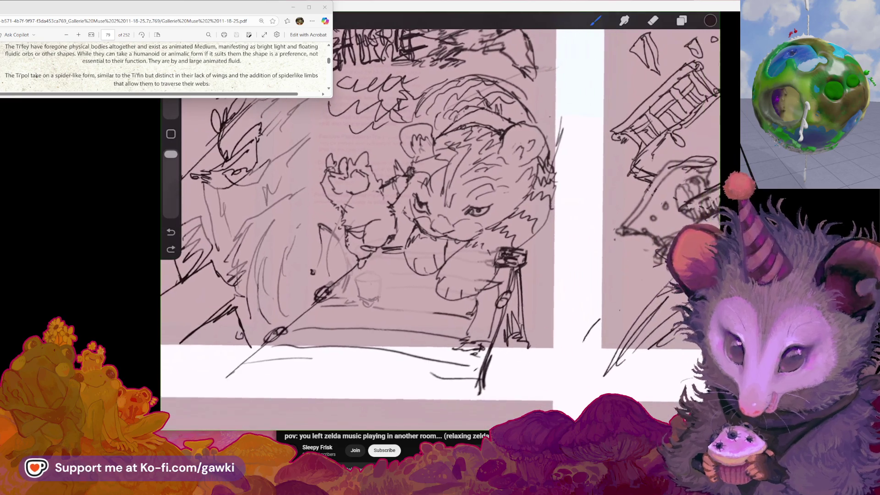
pyautogui.scroll(1, 440, 220)
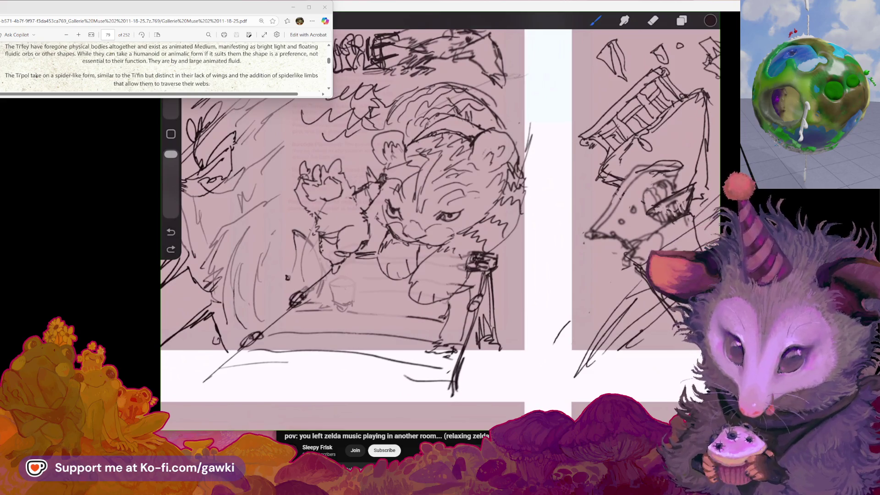
pyautogui.scroll(3, 440, 220)
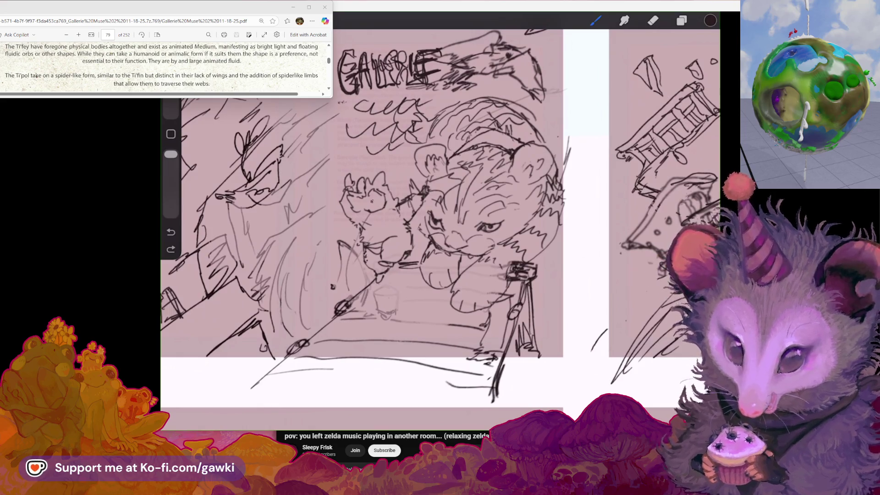
pyautogui.scroll(1, 440, 220)
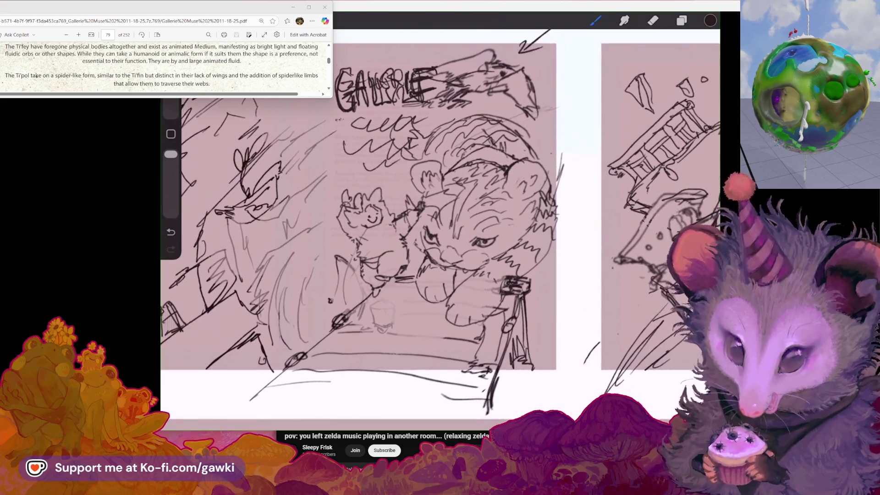
pyautogui.scroll(3, 440, 220)
pyautogui.moveTo(540, 85)
pyautogui.mouseDown()
pyautogui.moveTo(504, 110)
pyautogui.moveTo(527, 114)
pyautogui.mouseUp()
# Scribble a few marks near the top of the sketches and tilt the canvas slightly clockwise.
pyautogui.scroll(-3, 440, 220)
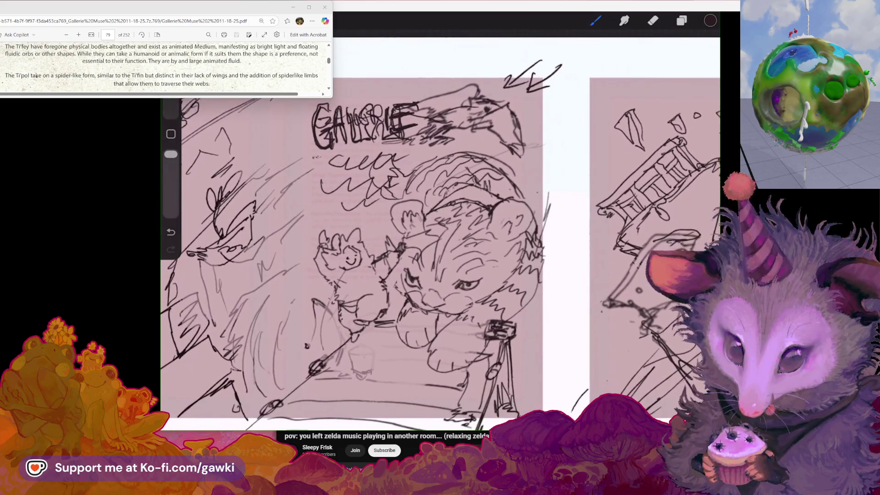
pyautogui.scroll(-2, 440, 220)
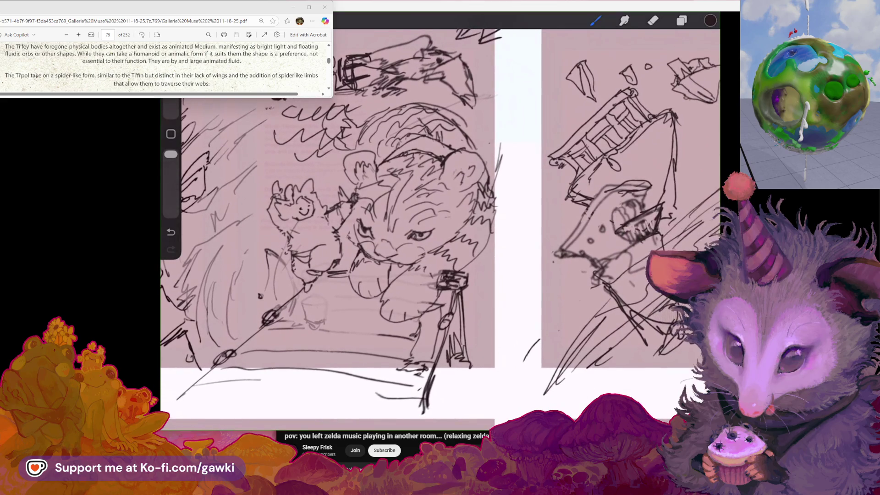
pyautogui.hscroll(10, 440, 220)
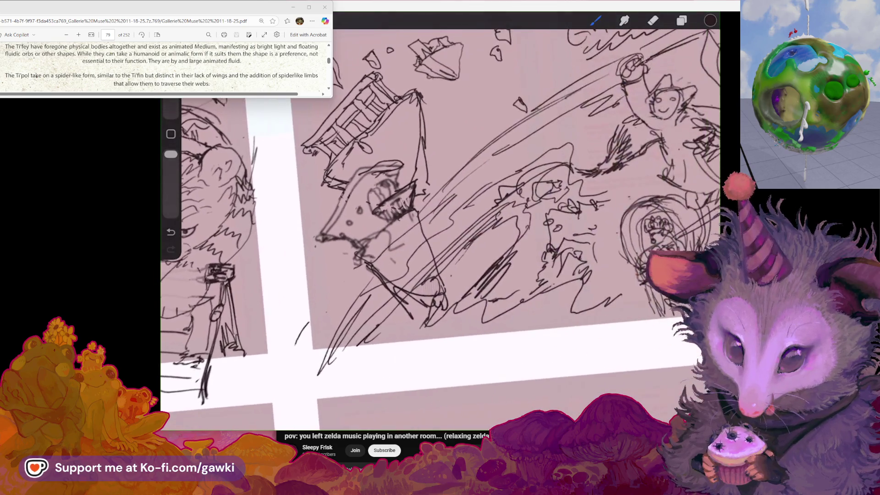
pyautogui.scroll(2, 435, 197)
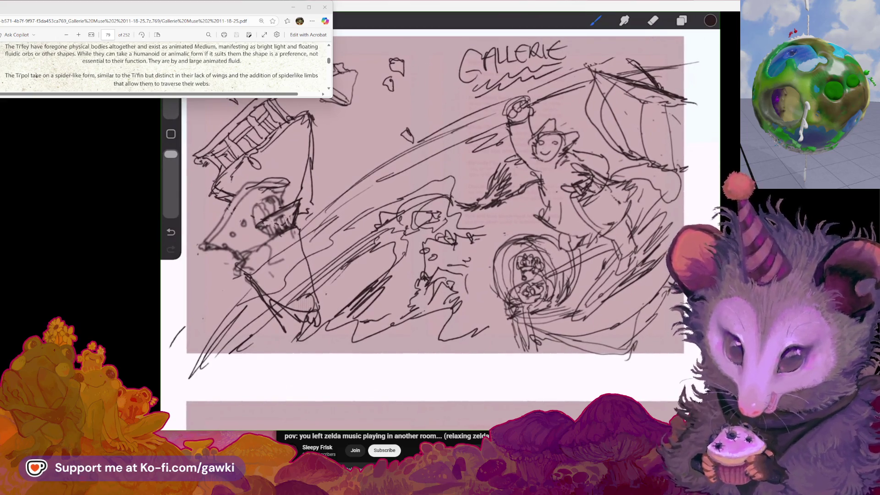
pyautogui.scroll(1, 435, 197)
pyautogui.moveTo(354, 57); pyautogui.dragTo(369, 51)
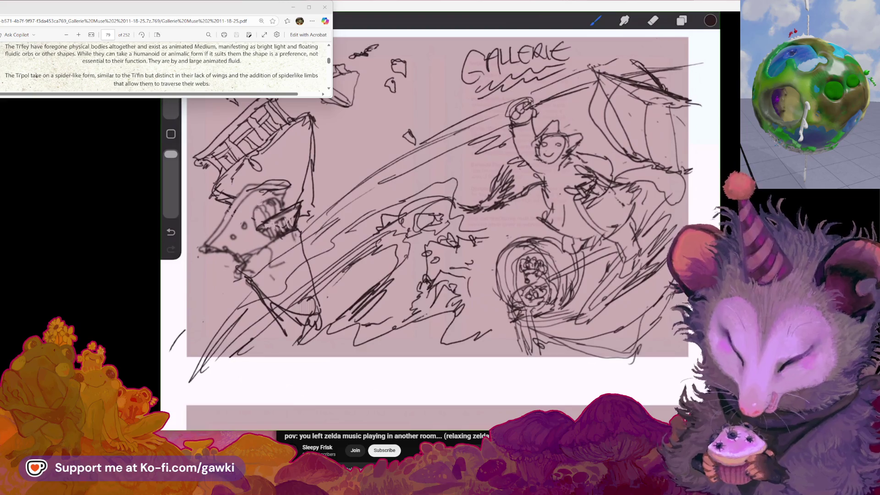
pyautogui.scroll(1, 255, 224)
pyautogui.moveTo(642, 138); pyautogui.dragTo(637, 160)
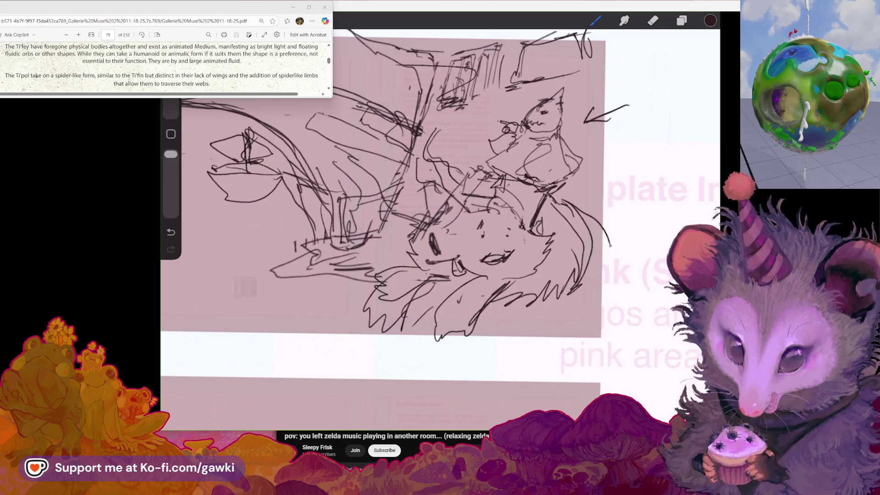
# Undo the last stray paint stroke on the new panel sketch.
pyautogui.hotkey('ctrl', 'z')
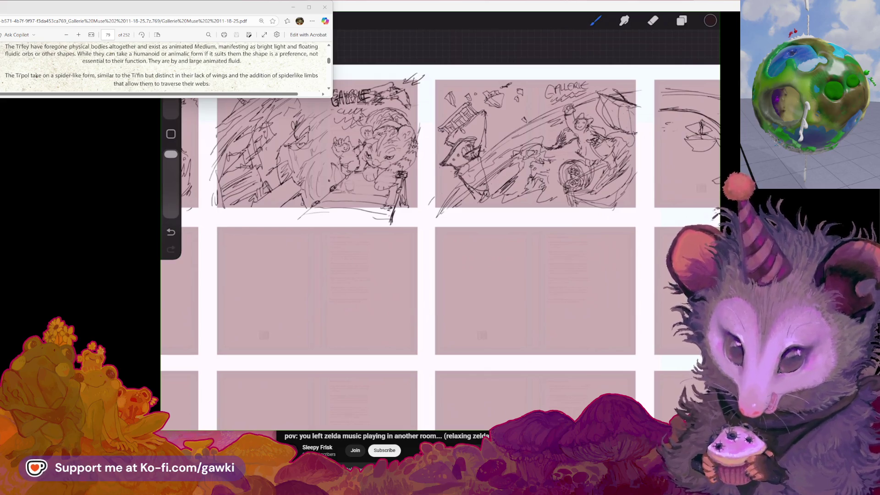
# Erase the stray strokes crossing the white gutter between the top card panels.
pyautogui.scroll(5, 440, 220)
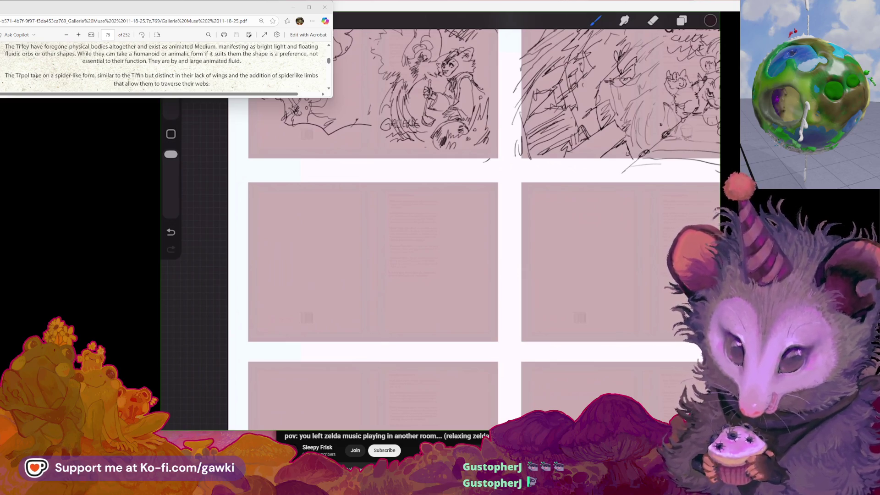
pyautogui.scroll(3, 323, 348)
pyautogui.scroll(2, 458, 229)
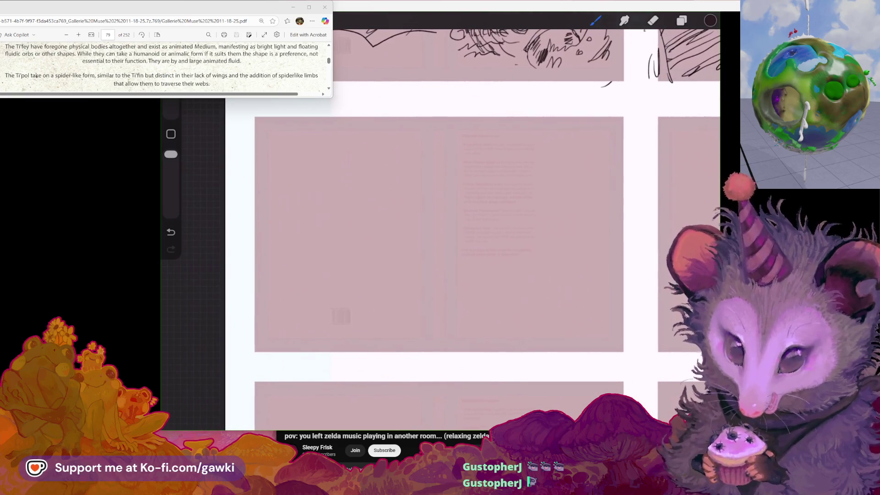
pyautogui.scroll(2, 422, 220)
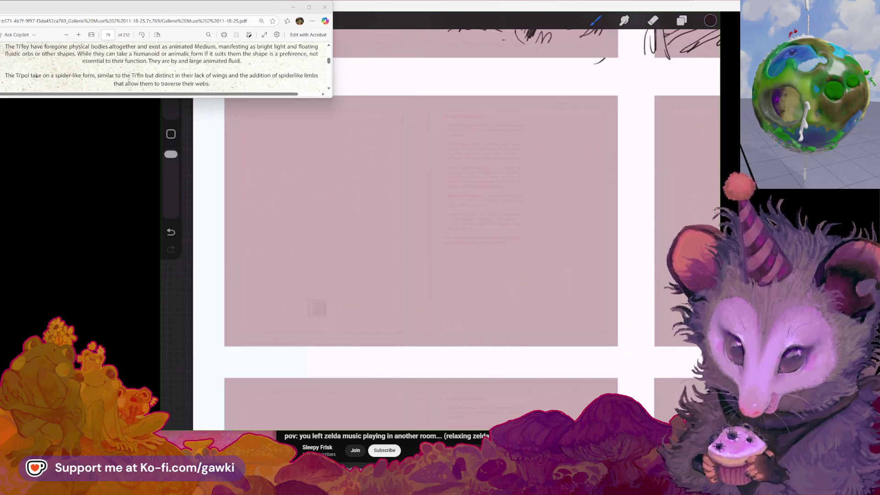
pyautogui.scroll(-1, 390, 252)
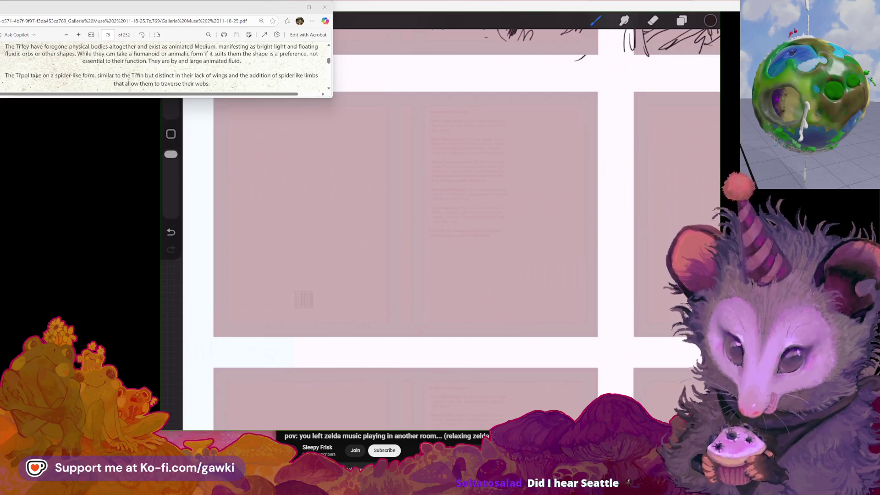
pyautogui.scroll(-1, 451, 229)
pyautogui.scroll(3, 440, 230)
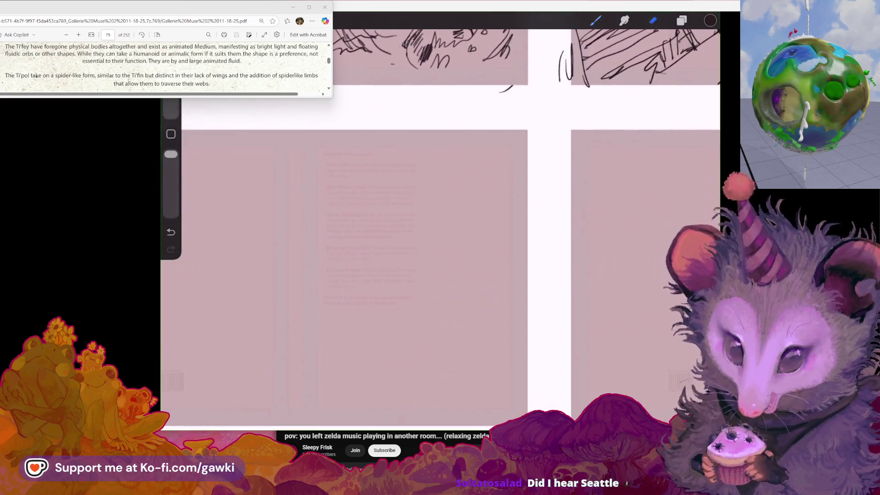
pyautogui.press('e')
pyautogui.moveTo(502, 87); pyautogui.dragTo(523, 147)
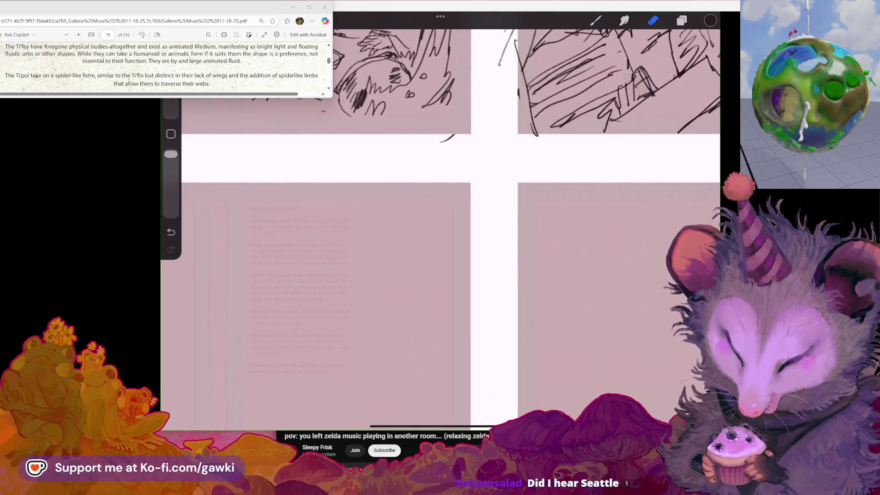
pyautogui.scroll(-3, 440, 229)
pyautogui.scroll(2, 440, 230)
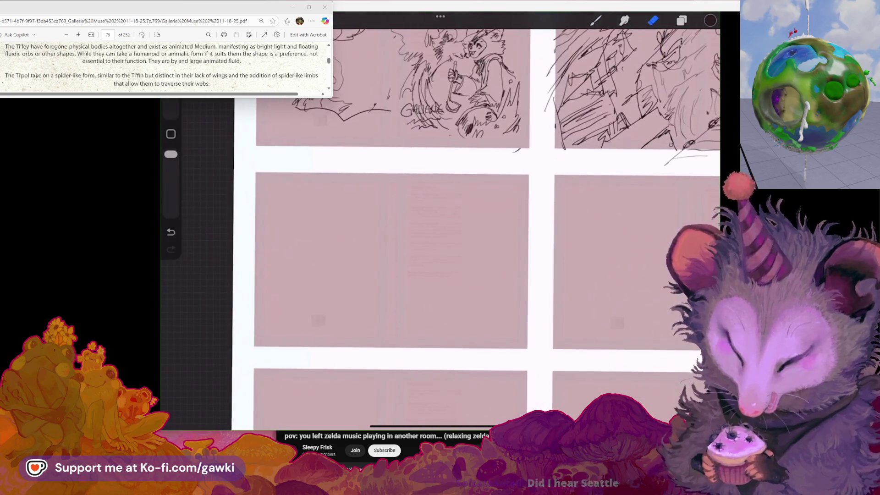
pyautogui.scroll(5, 440, 229)
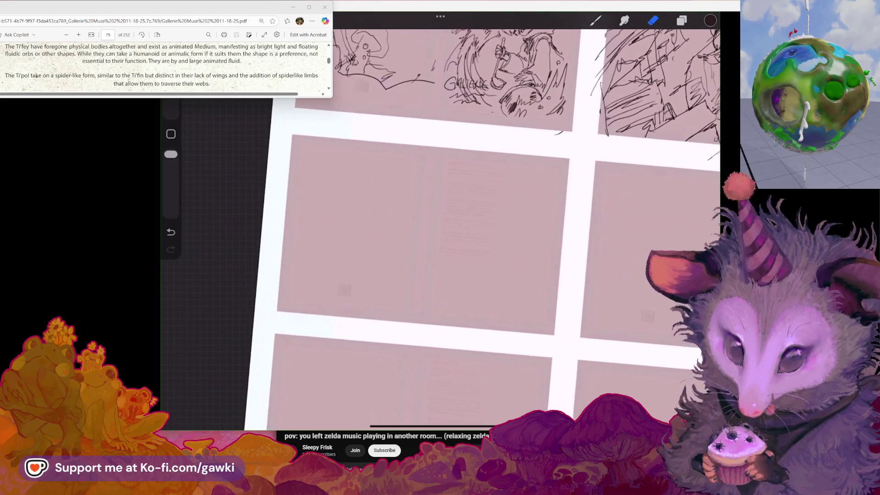
pyautogui.press('b')
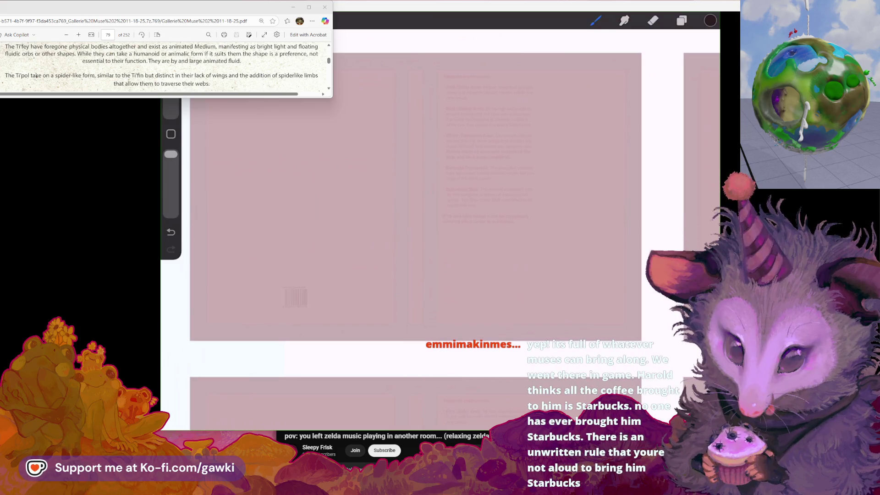
# Navigate to the pink-tinted card spread with written text and bring up the layers list.
pyautogui.scroll(-3, 401, 197)
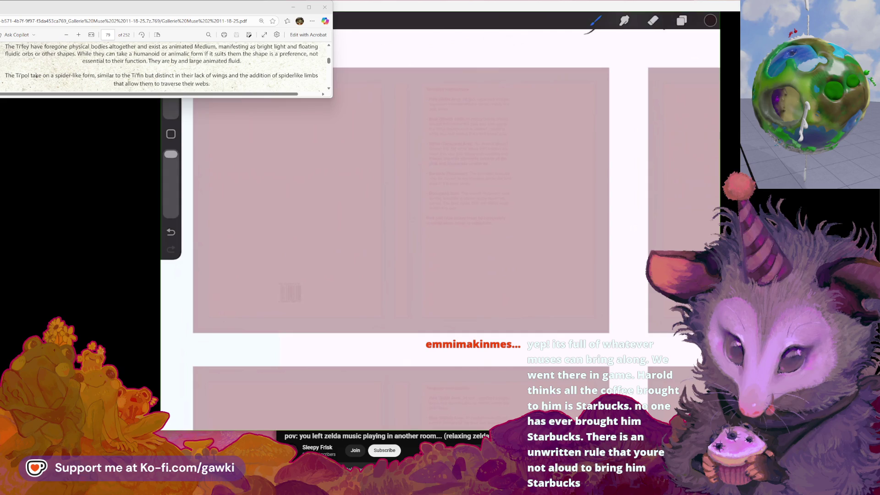
pyautogui.scroll(-1, 402, 197)
pyautogui.scroll(3, 382, 206)
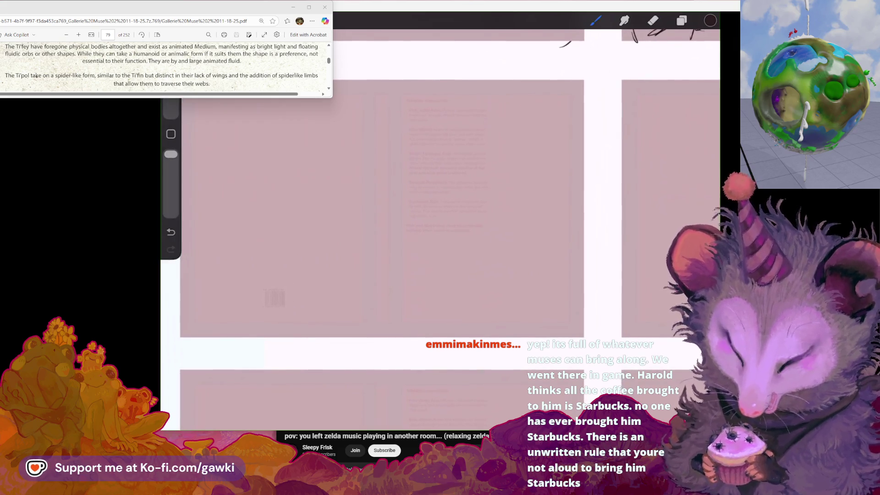
pyautogui.scroll(-2, 392, 211)
pyautogui.scroll(3, 426, 197)
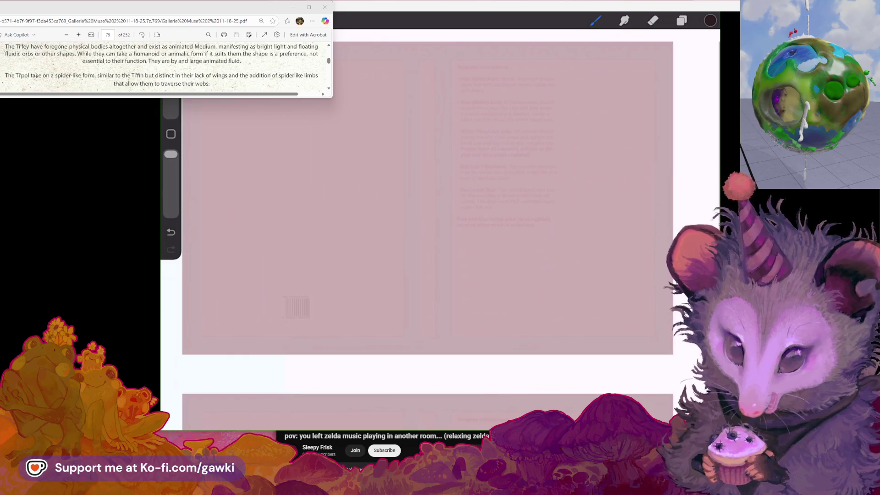
pyautogui.scroll(-1, 421, 199)
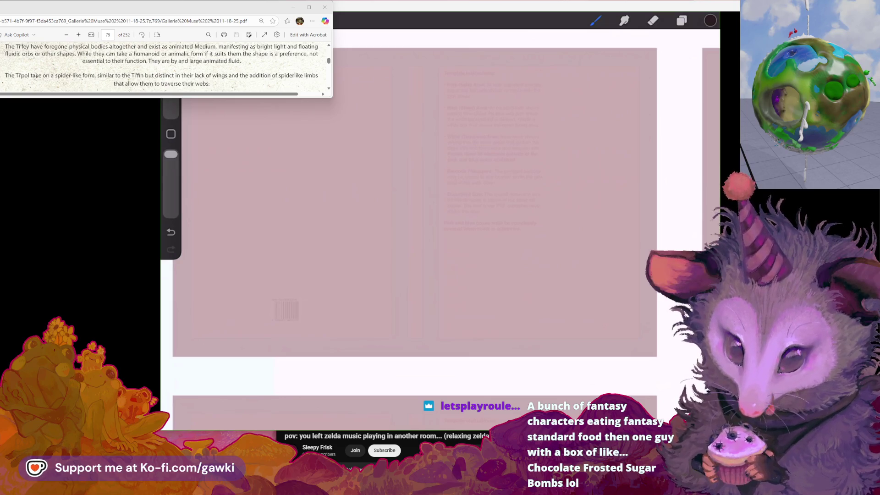
pyautogui.scroll(-2, 432, 194)
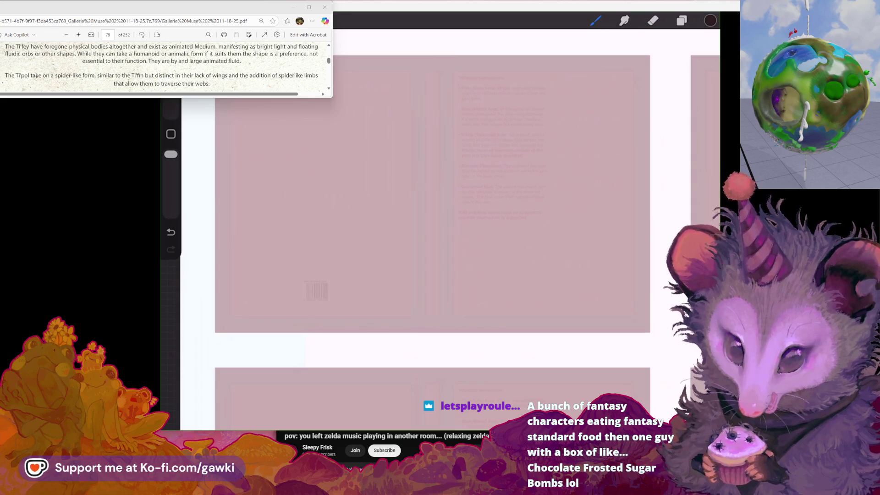
pyautogui.scroll(2, 433, 194)
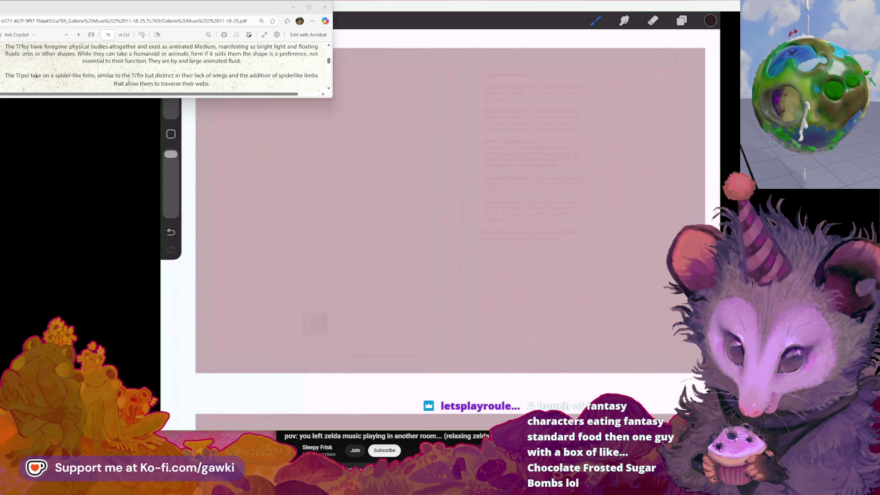
pyautogui.scroll(1, 436, 202)
pyautogui.scroll(1, 436, 215)
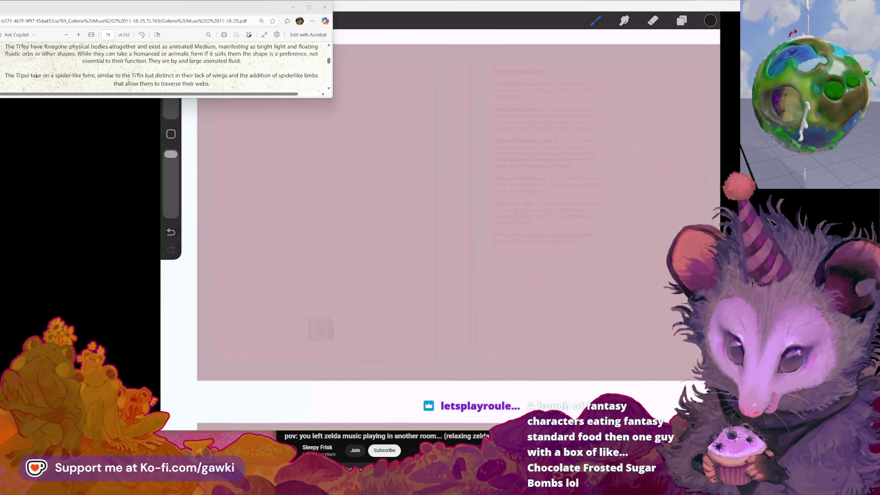
pyautogui.scroll(1, 435, 210)
pyautogui.click(682, 21)
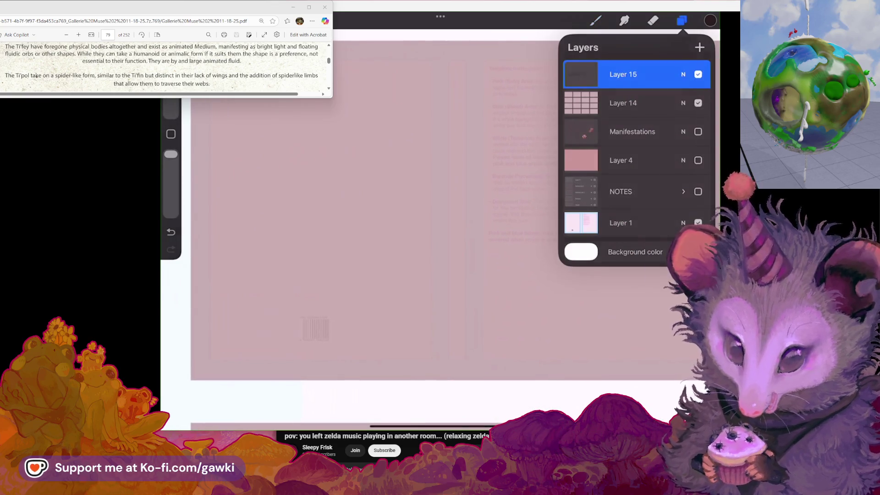
pyautogui.click(596, 20)
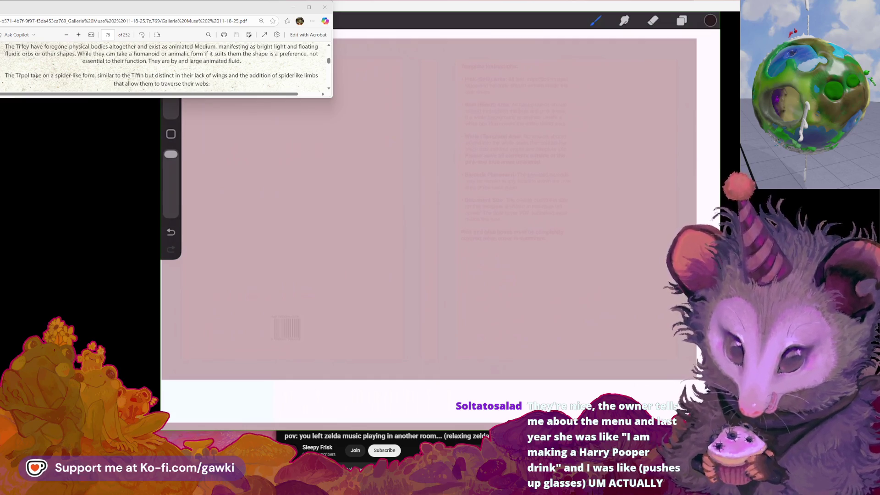
pyautogui.scroll(-3, 435, 206)
pyautogui.scroll(4, 436, 206)
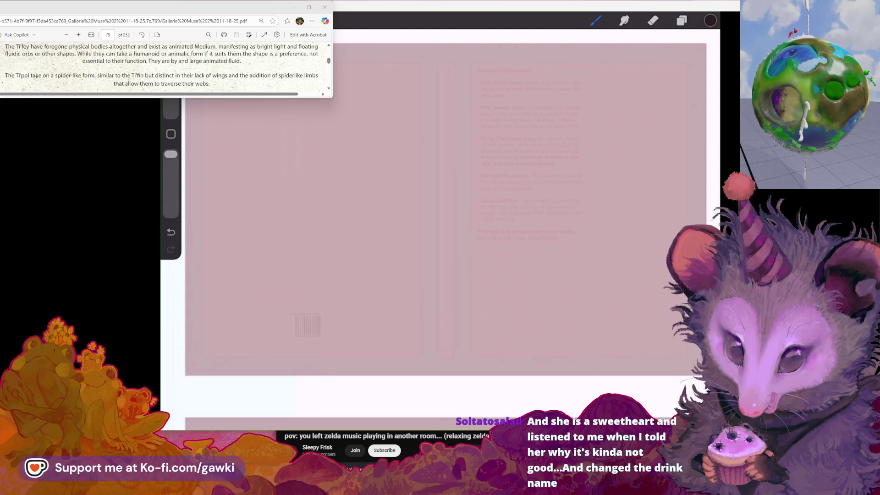
pyautogui.scroll(-1, 445, 238)
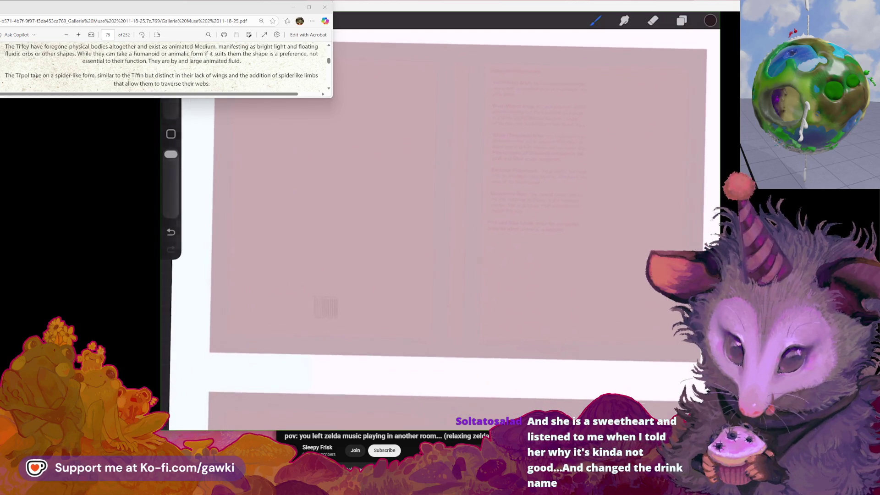
pyautogui.hscroll(1, 427, 206)
pyautogui.scroll(1, 426, 206)
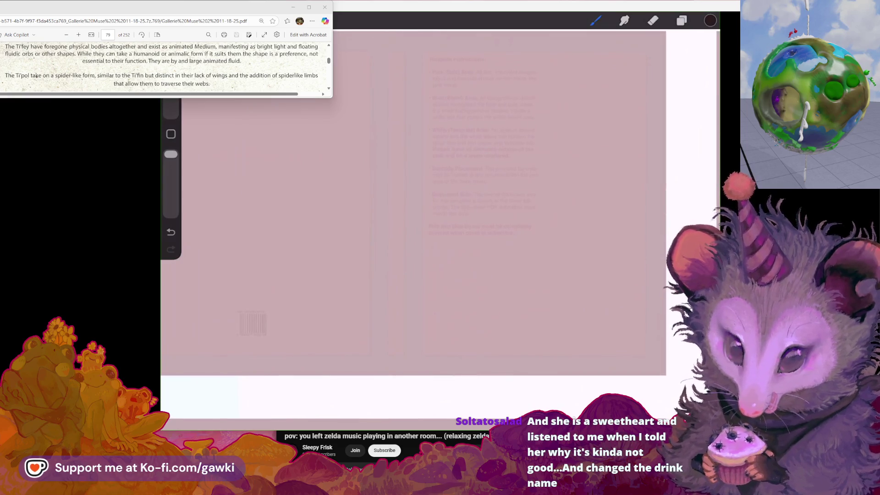
pyautogui.scroll(1, 427, 206)
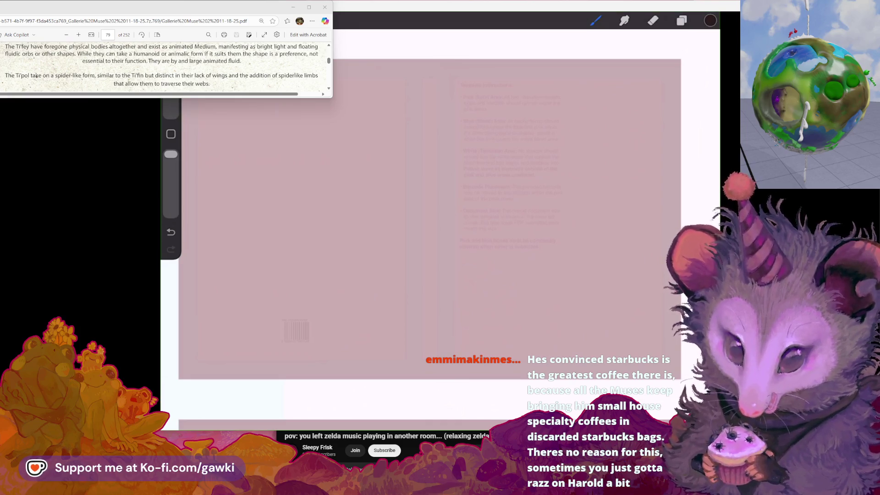
pyautogui.moveTo(430, 219); pyautogui.dragTo(390, 227)
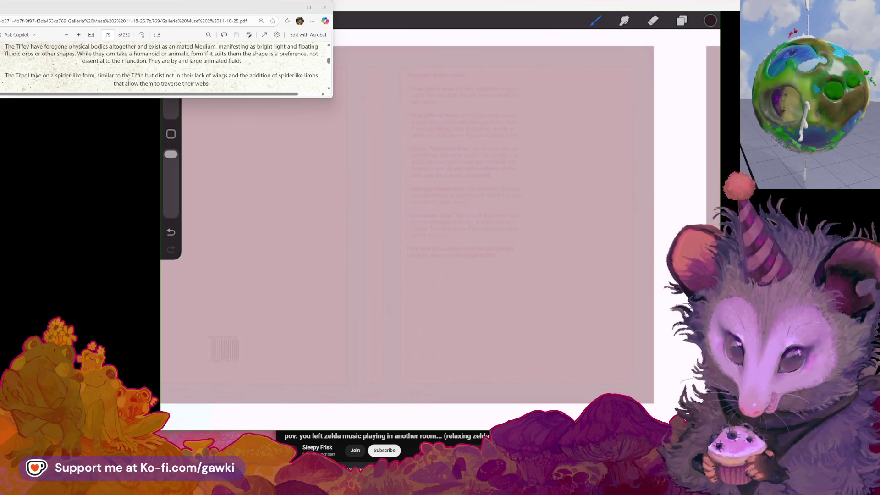
pyautogui.hscroll(1, 440, 220)
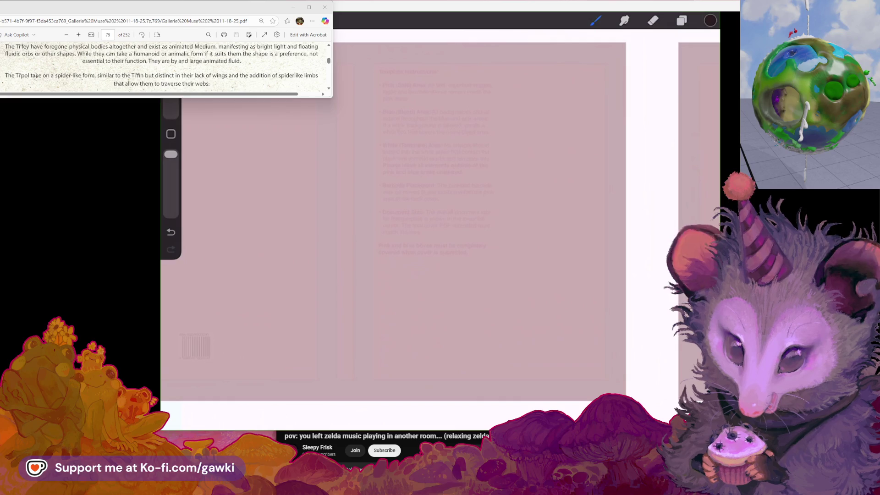
pyautogui.hscroll(-1, 395, 220)
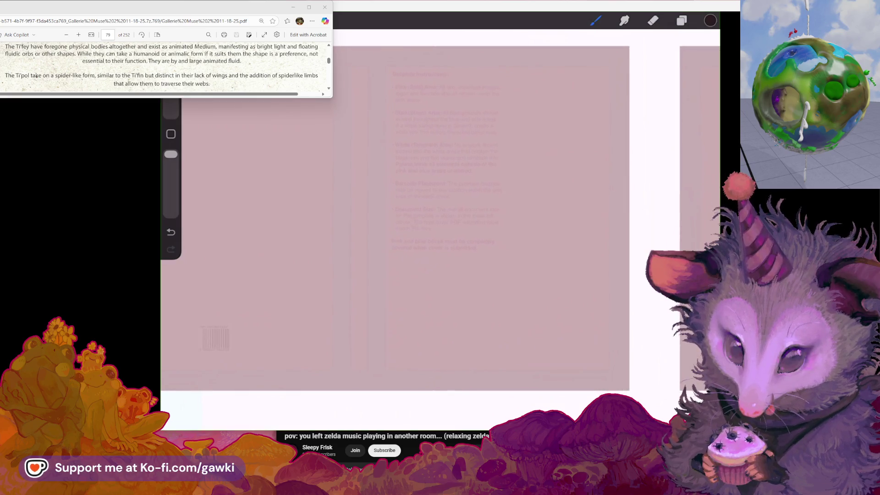
pyautogui.click(681, 20)
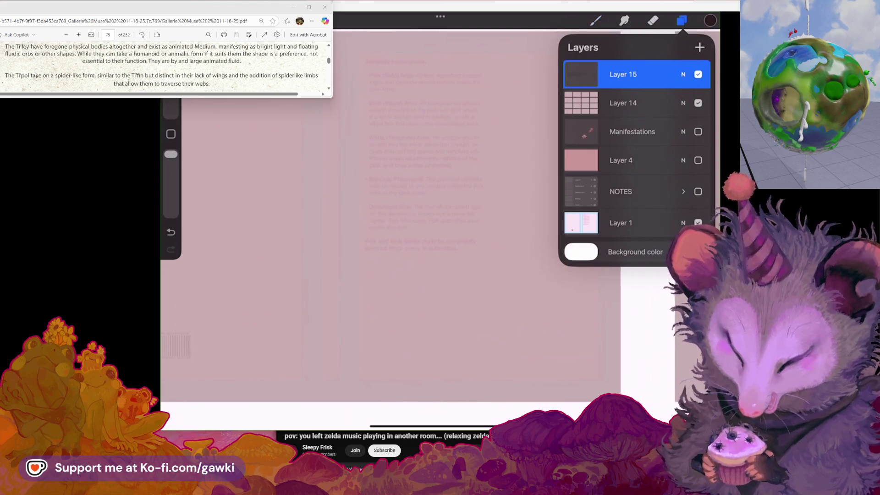
# Hide Layer 15 and Layer 14, and show and expand the NOTES group.
pyautogui.click(682, 20)
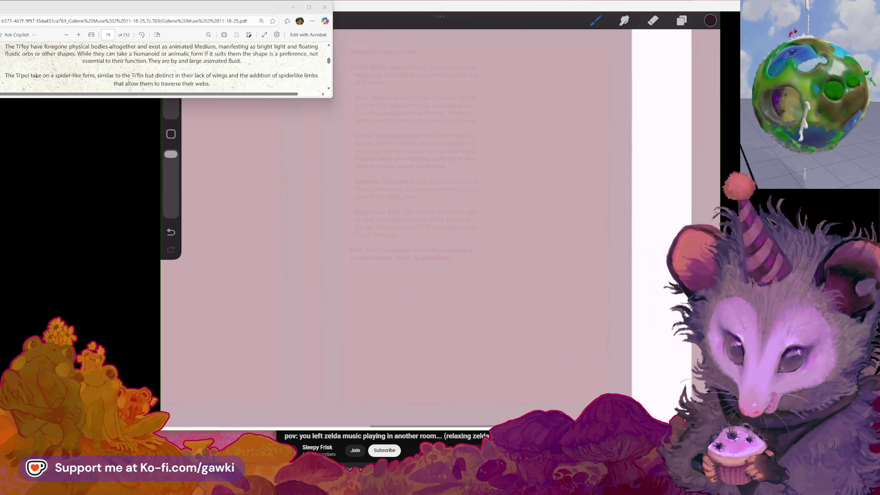
pyautogui.click(682, 20)
pyautogui.click(699, 74)
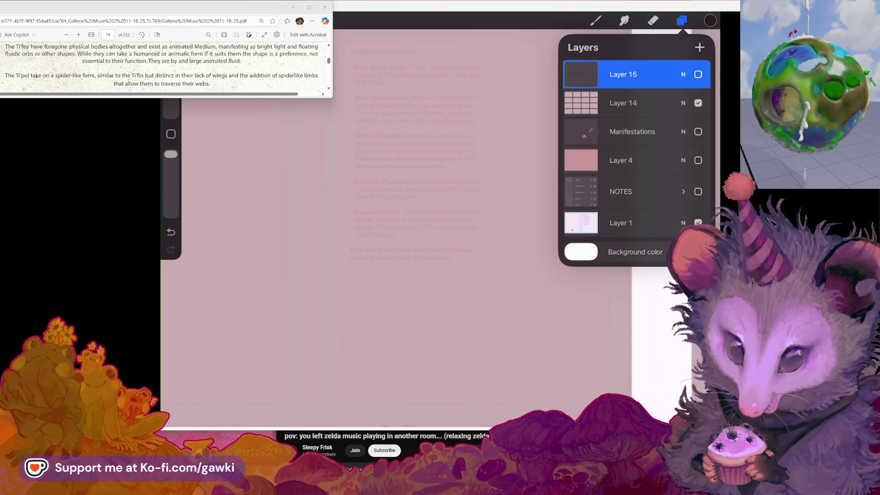
pyautogui.click(698, 191)
pyautogui.click(684, 191)
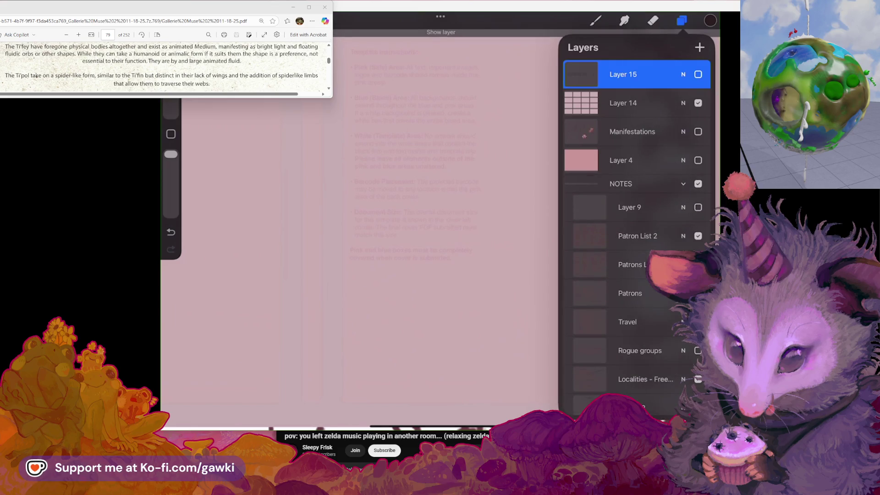
pyautogui.click(698, 102)
# Hide the background sketch layer and Patron List 2, showing Patrons List 1's Melisenn notes.
pyautogui.scroll(-5, 366, 229)
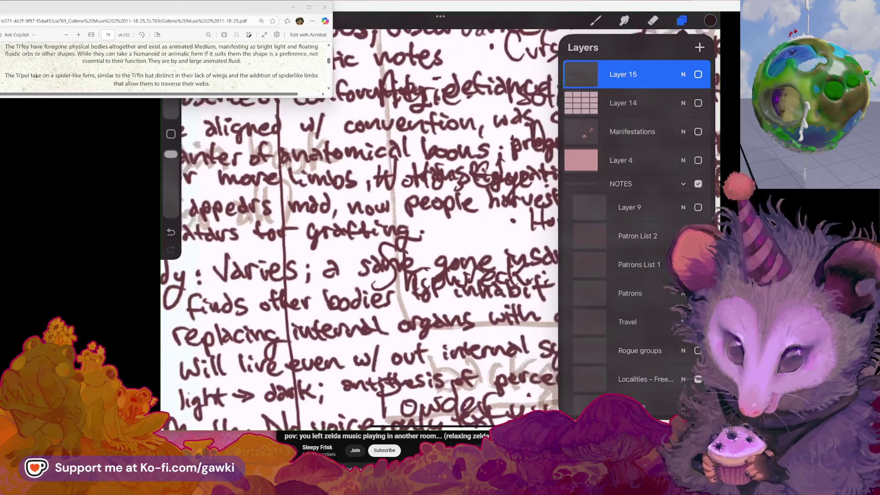
pyautogui.scroll(-2, 637, 229)
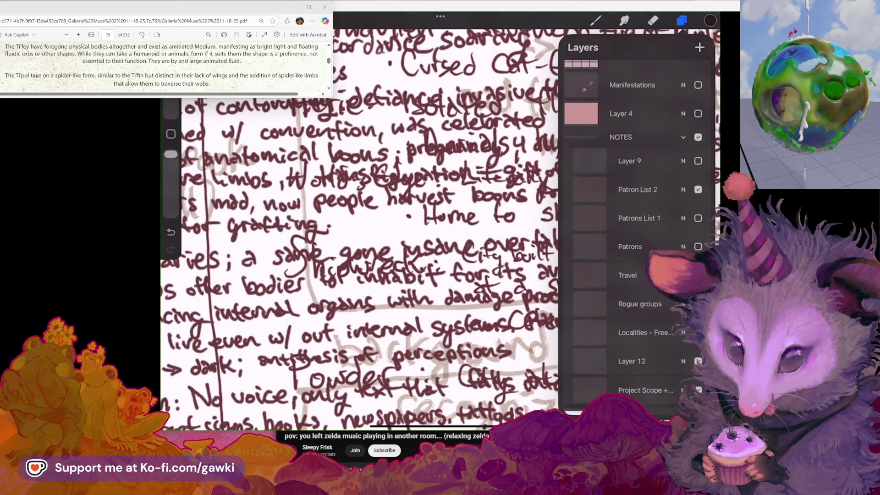
pyautogui.click(698, 340)
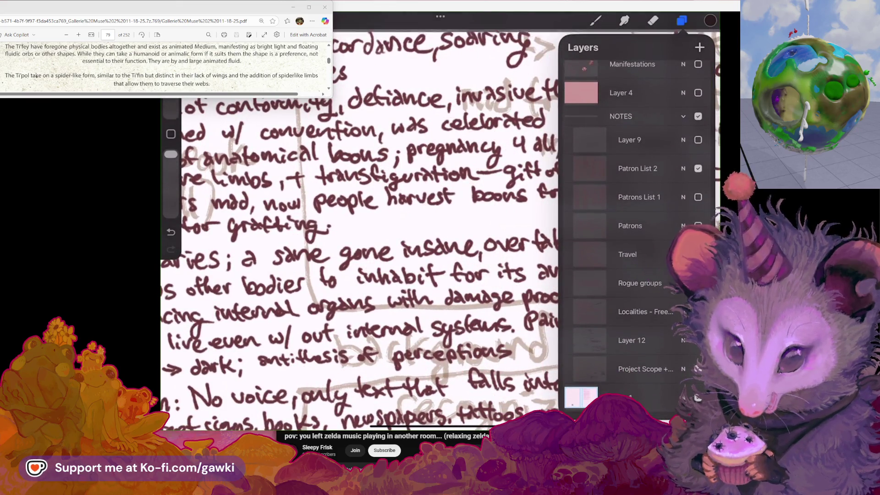
pyautogui.scroll(-3, 360, 229)
pyautogui.moveTo(412, 229); pyautogui.dragTo(206, 238)
pyautogui.moveTo(527, 229); pyautogui.dragTo(183, 229)
pyautogui.click(699, 169)
pyautogui.click(698, 197)
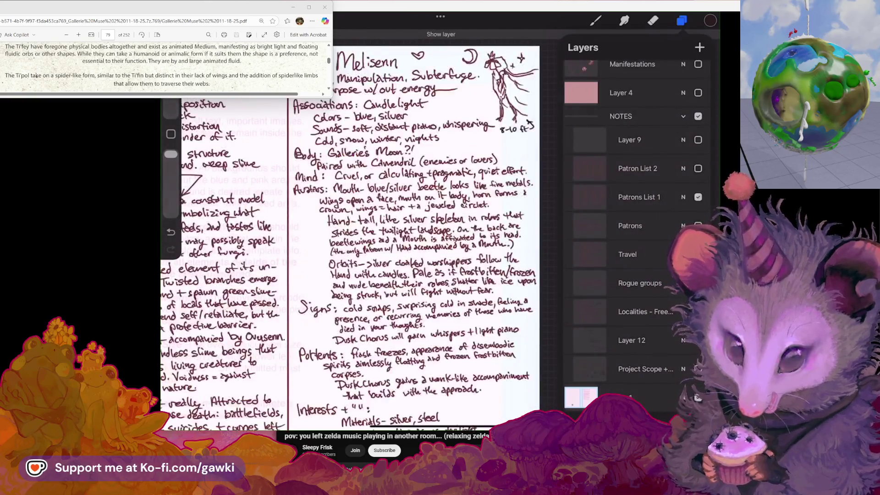
# Zoom and pan around Patrons List 1 to view the Leis, Senn and Melisenn note columns.
pyautogui.scroll(5, 358, 238)
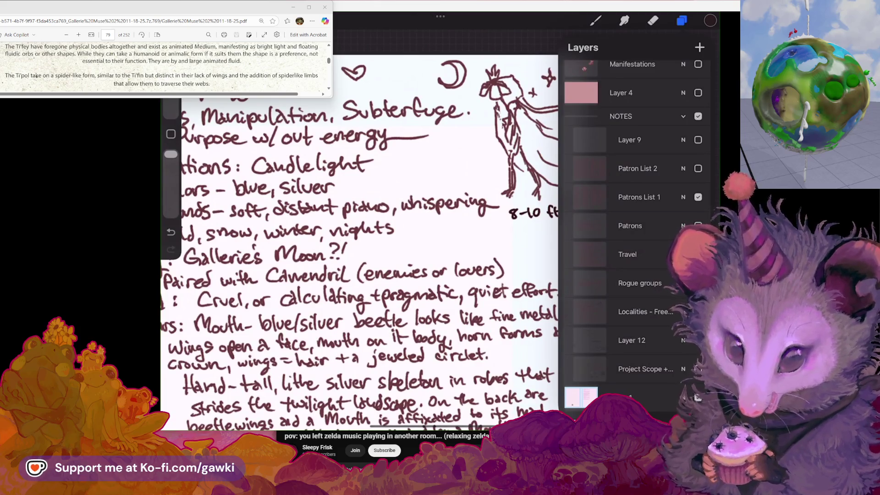
pyautogui.scroll(-2, 367, 257)
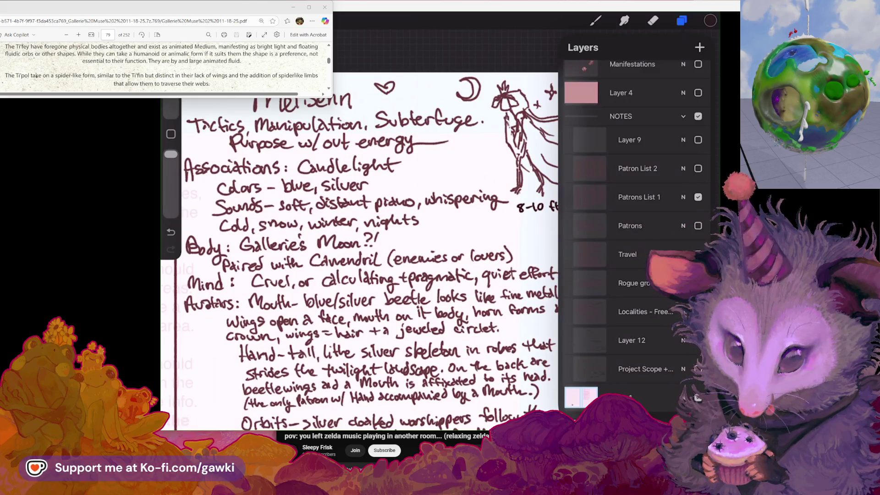
pyautogui.scroll(3, 367, 238)
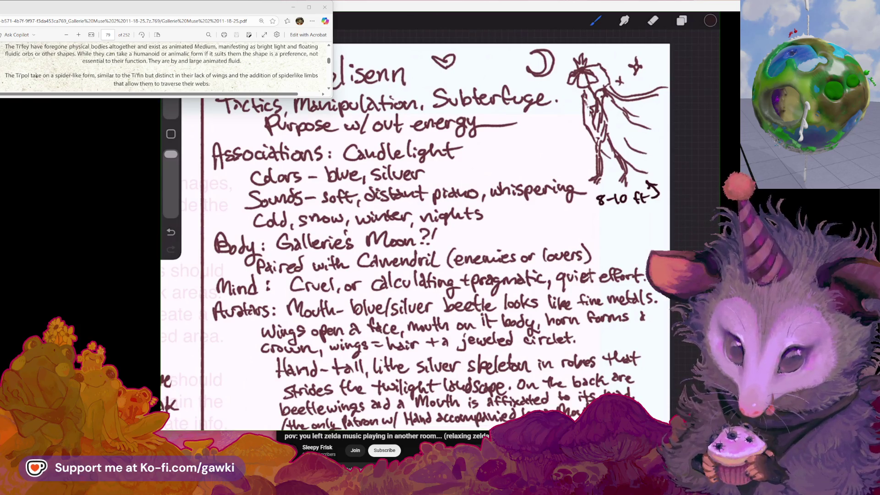
pyautogui.hscroll(3, 413, 238)
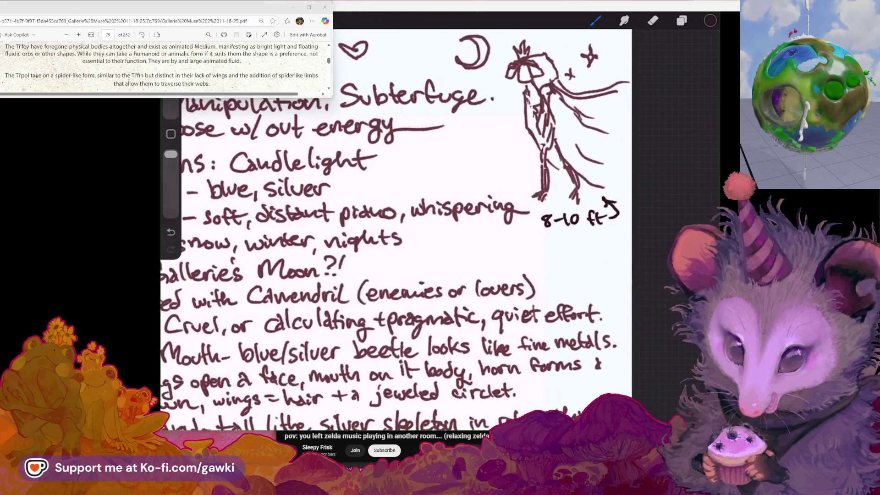
pyautogui.scroll(-3, 399, 238)
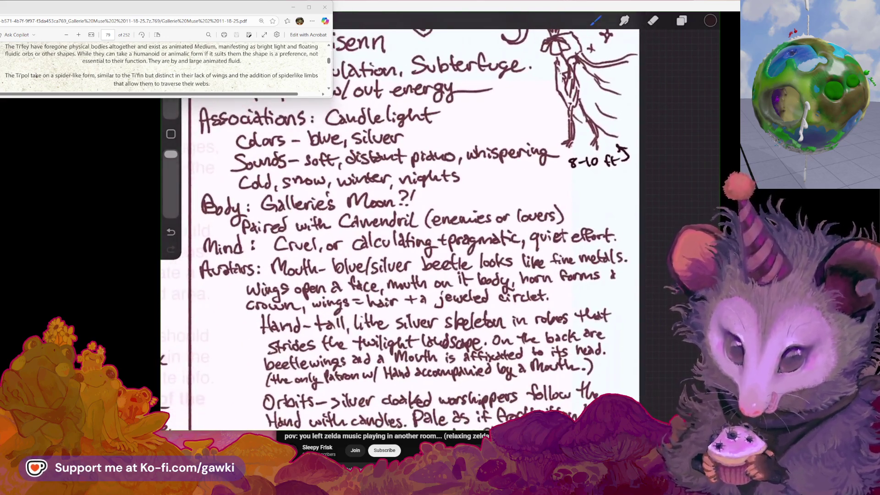
pyautogui.scroll(-3, 413, 229)
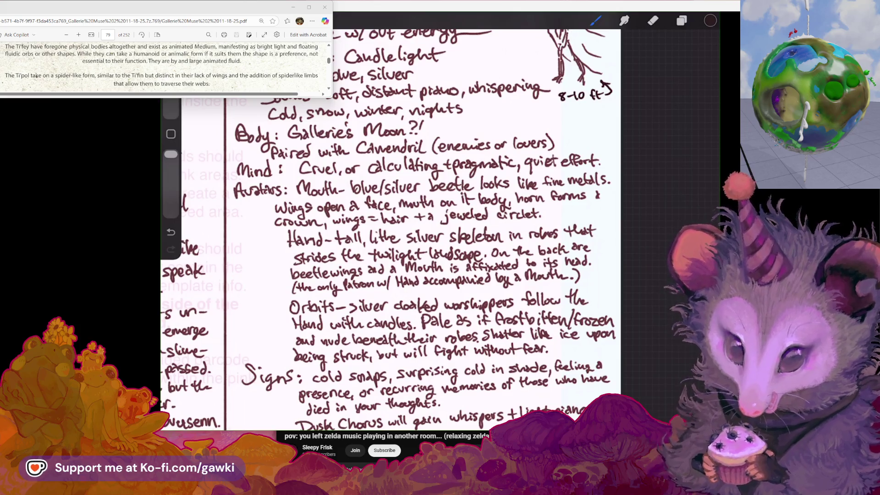
pyautogui.scroll(2, 390, 229)
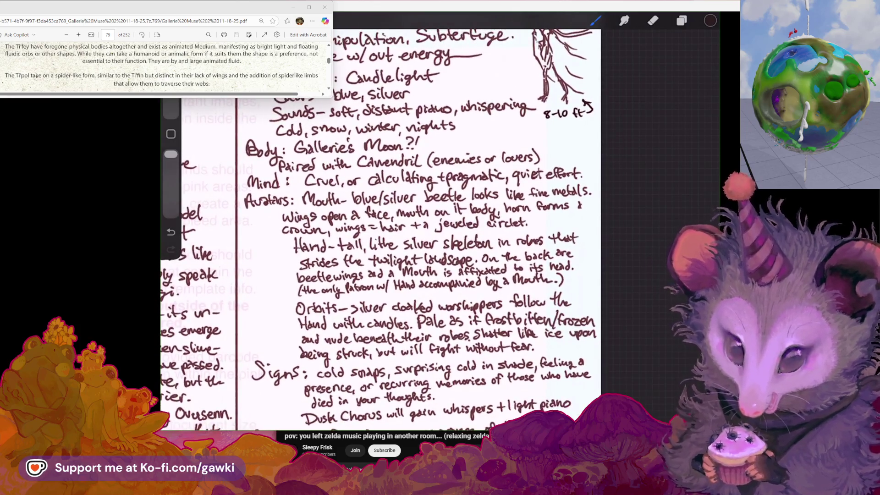
pyautogui.scroll(3, 390, 229)
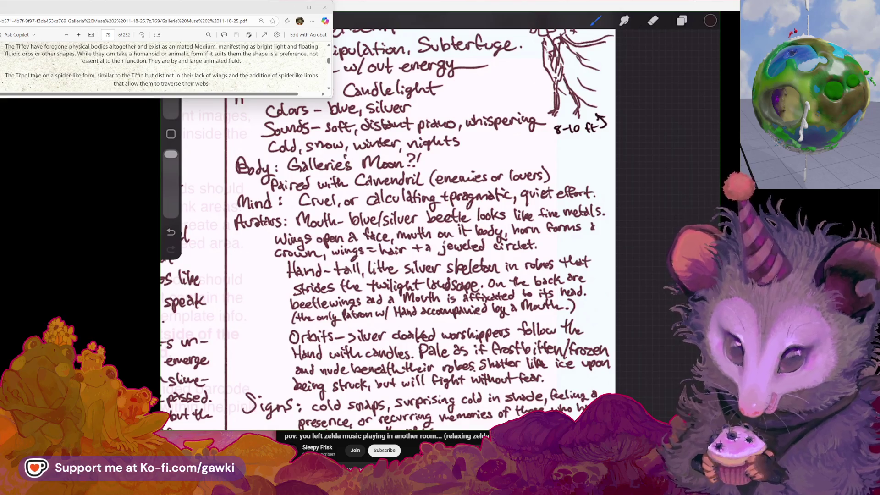
pyautogui.scroll(-1, 389, 229)
pyautogui.scroll(-2, 390, 229)
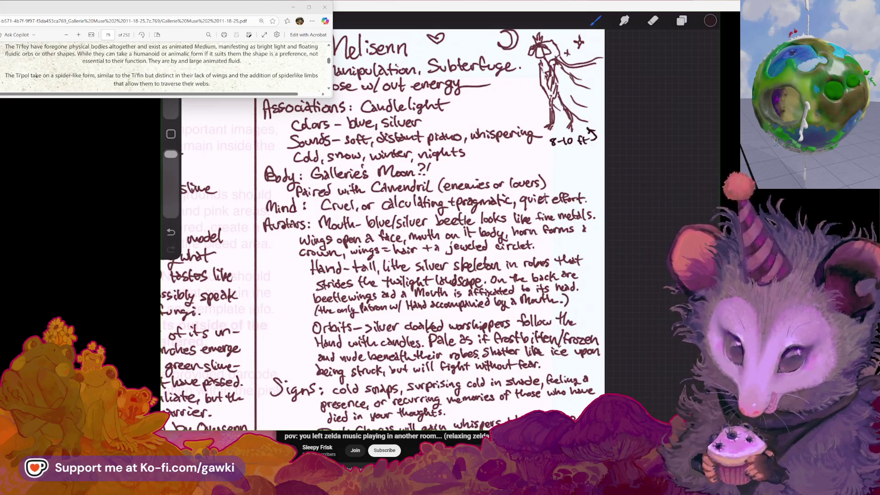
pyautogui.hscroll(-5, 440, 229)
pyautogui.hscroll(5, 440, 230)
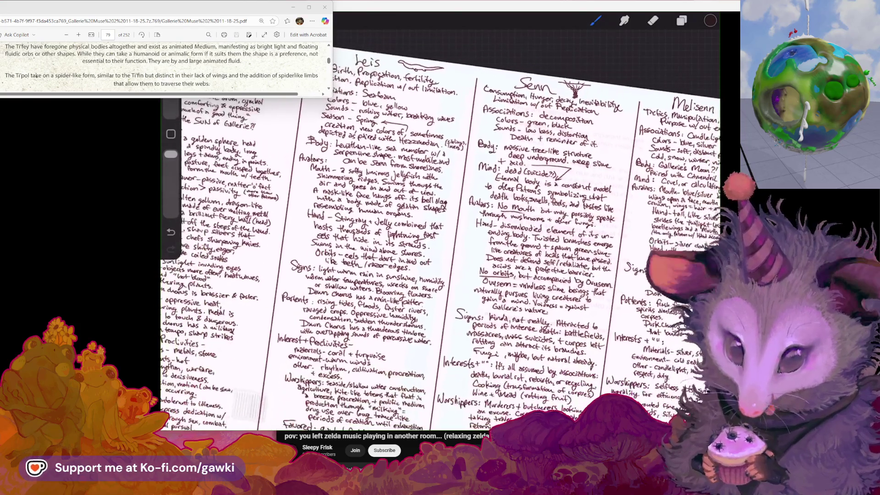
pyautogui.scroll(3, 378, 230)
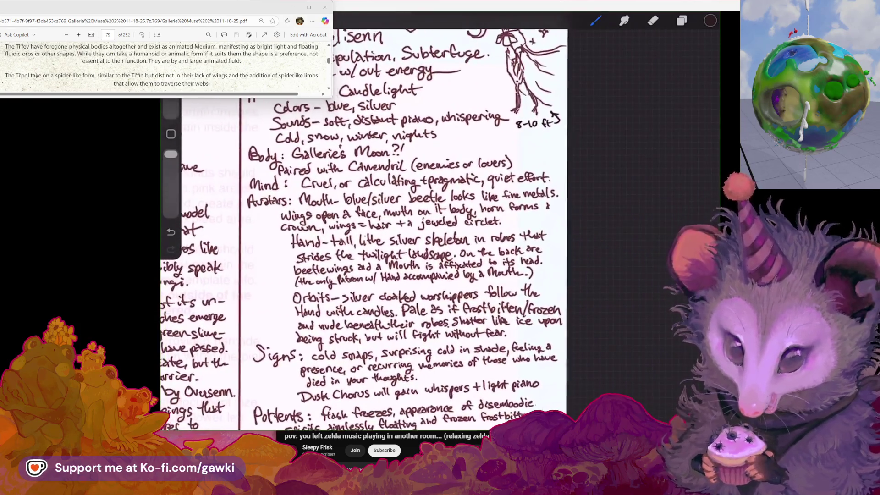
pyautogui.scroll(-3, 378, 229)
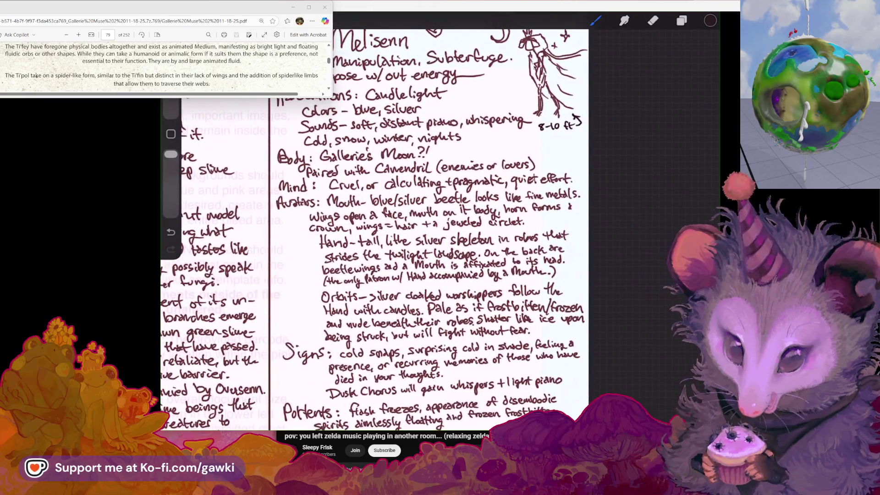
pyautogui.scroll(-5, 394, 229)
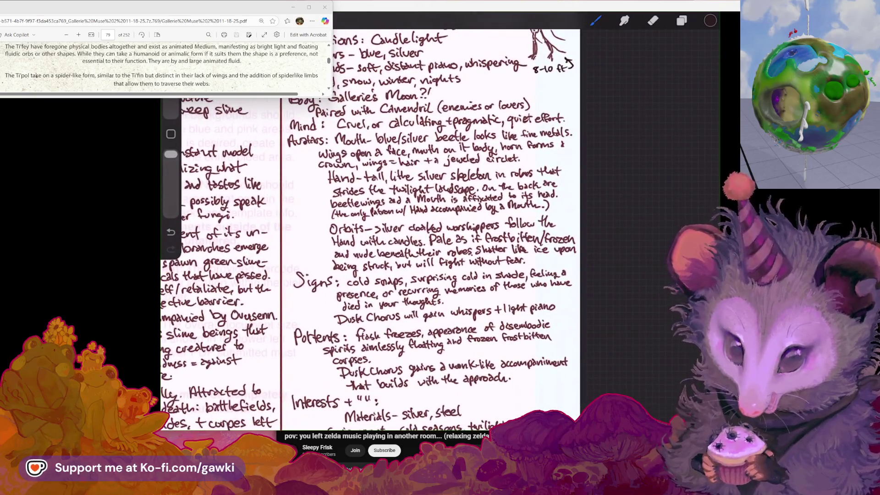
pyautogui.scroll(3, 385, 229)
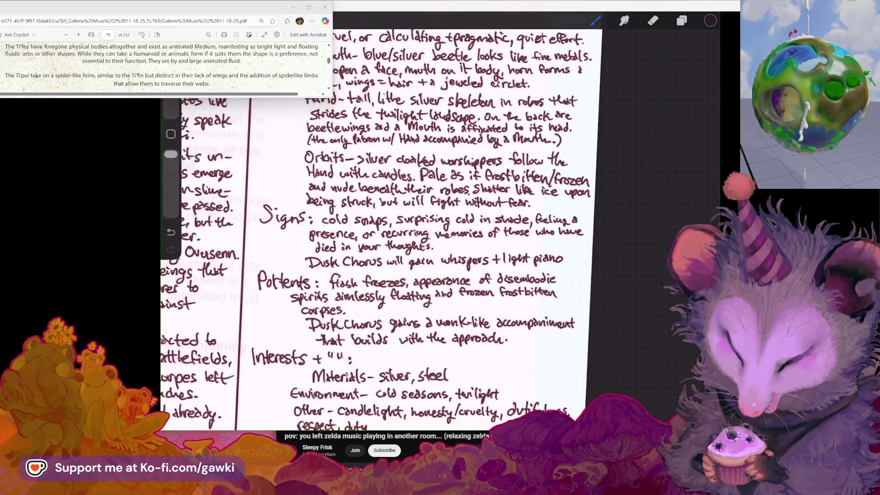
pyautogui.scroll(5, 404, 229)
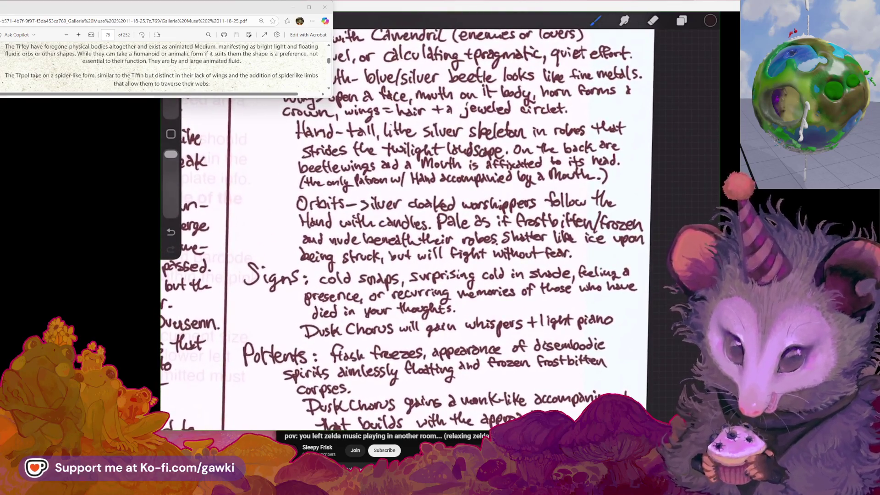
pyautogui.scroll(4, 413, 229)
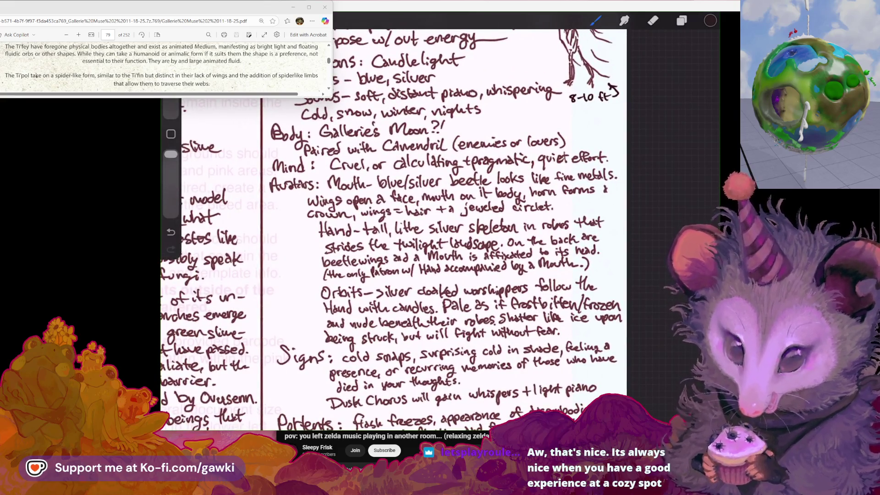
pyautogui.press('l')
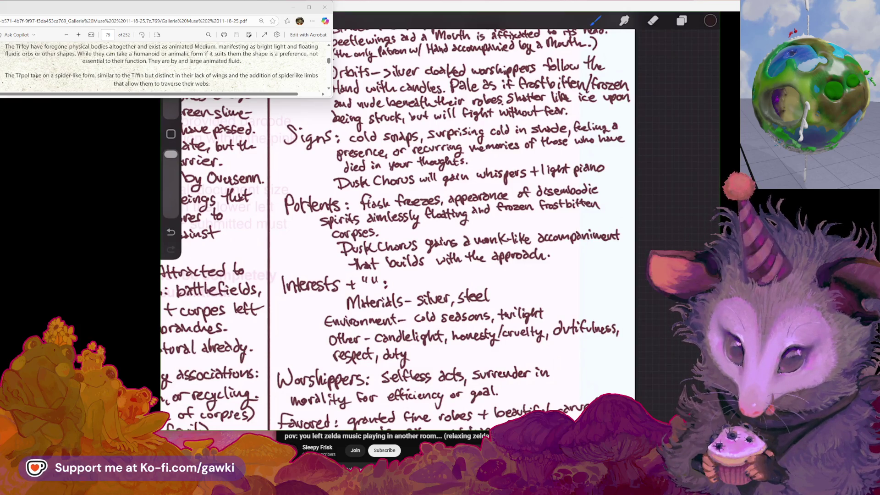
pyautogui.scroll(2, 395, 229)
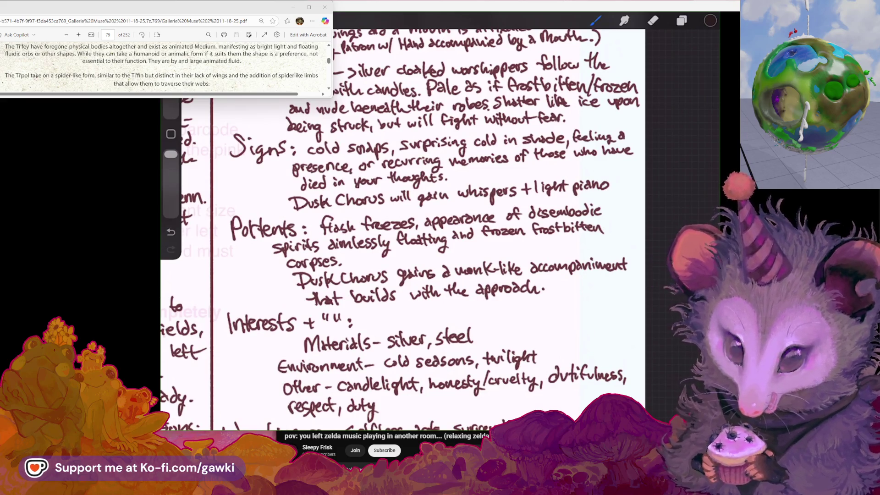
# Scroll through the Melisenn notes on Avatars and Cavendril, then show the layers list.
pyautogui.scroll(-2, 408, 229)
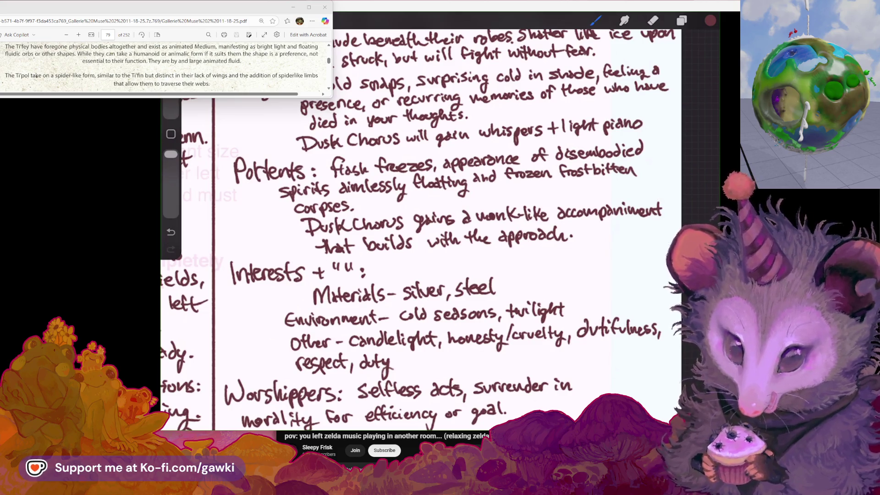
pyautogui.scroll(2, 413, 265)
pyautogui.scroll(2, 412, 229)
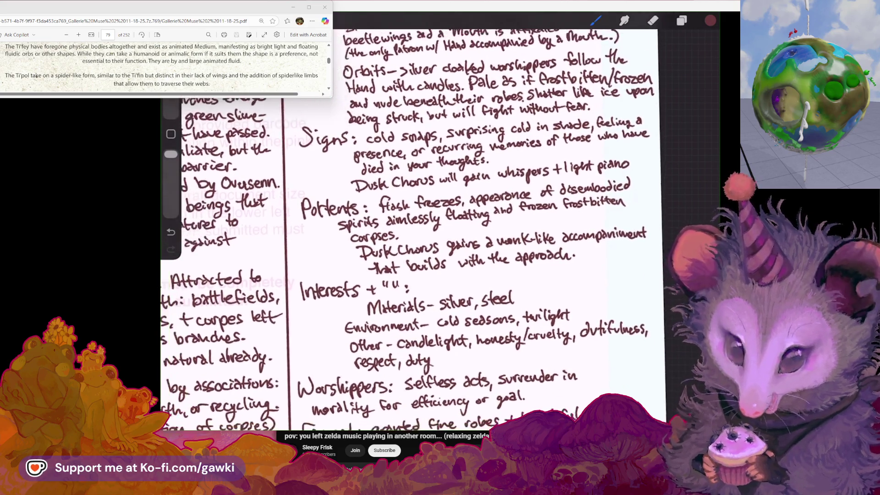
pyautogui.scroll(2, 413, 229)
pyautogui.scroll(-2, 413, 229)
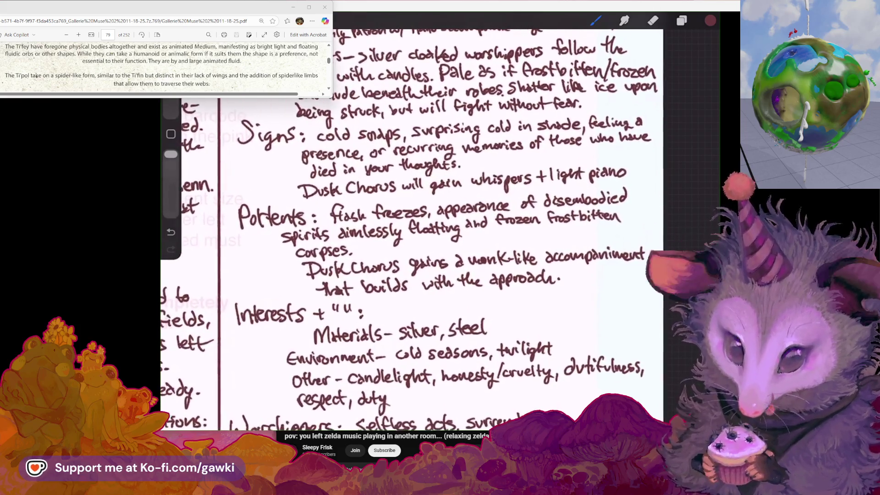
pyautogui.scroll(3, 413, 230)
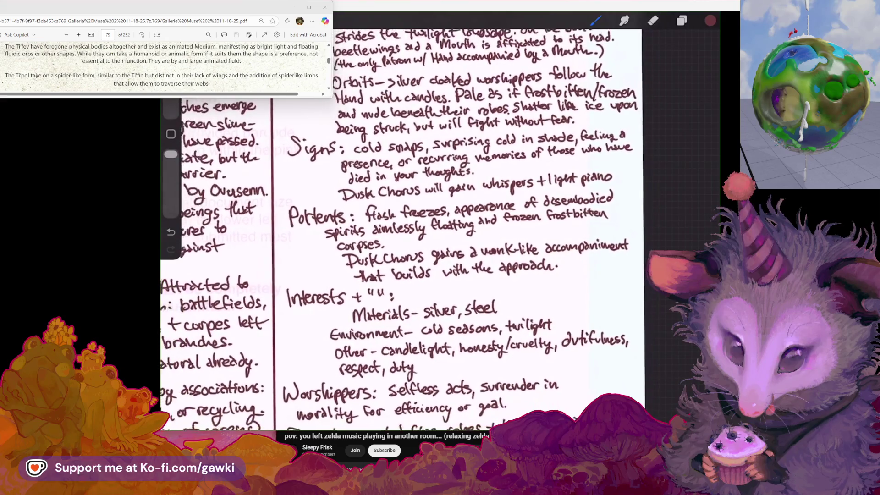
pyautogui.scroll(4, 412, 229)
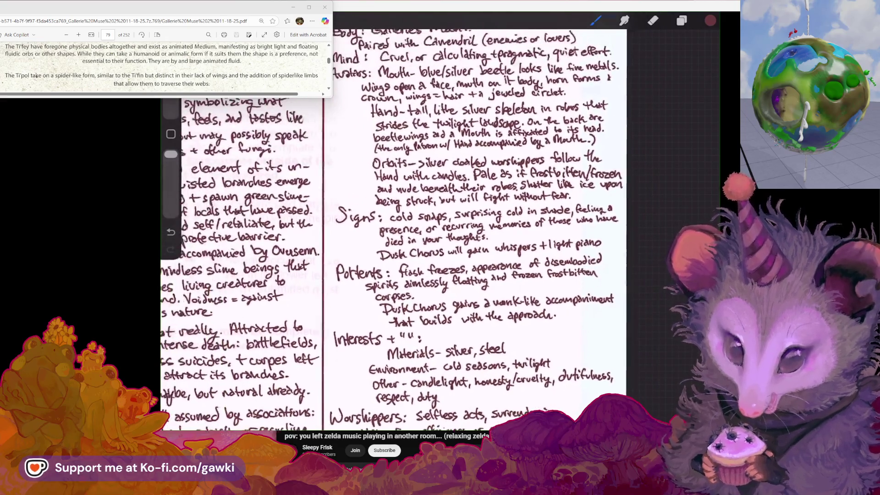
pyautogui.scroll(3, 413, 229)
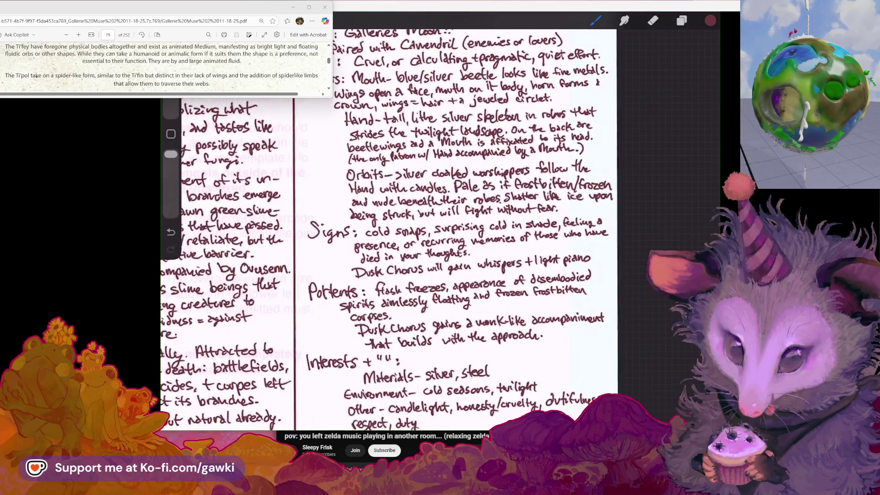
pyautogui.scroll(3, 458, 230)
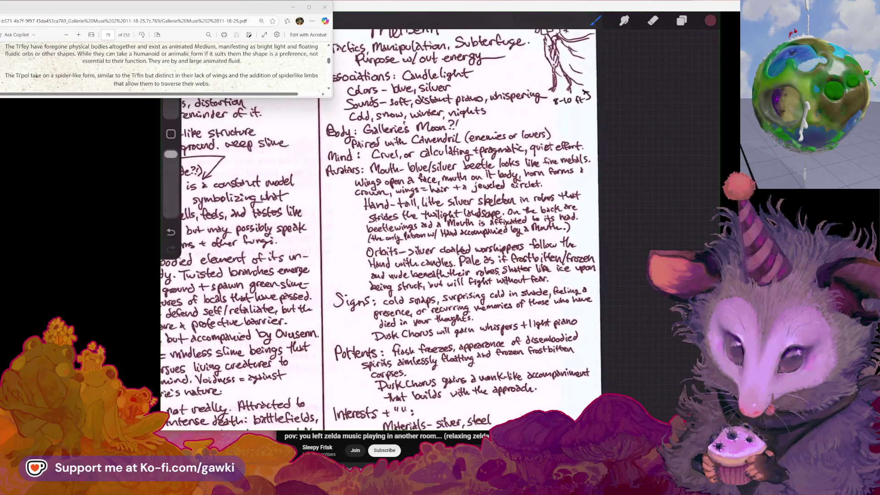
pyautogui.scroll(1, 413, 229)
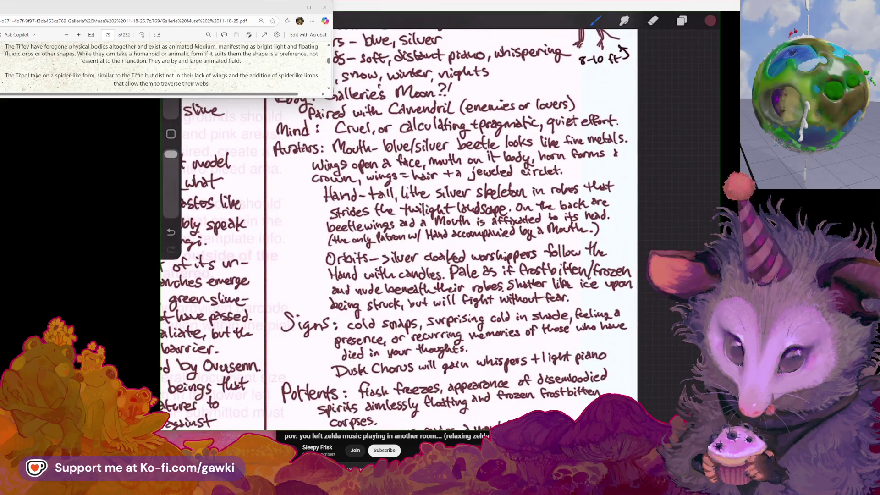
pyautogui.click(682, 21)
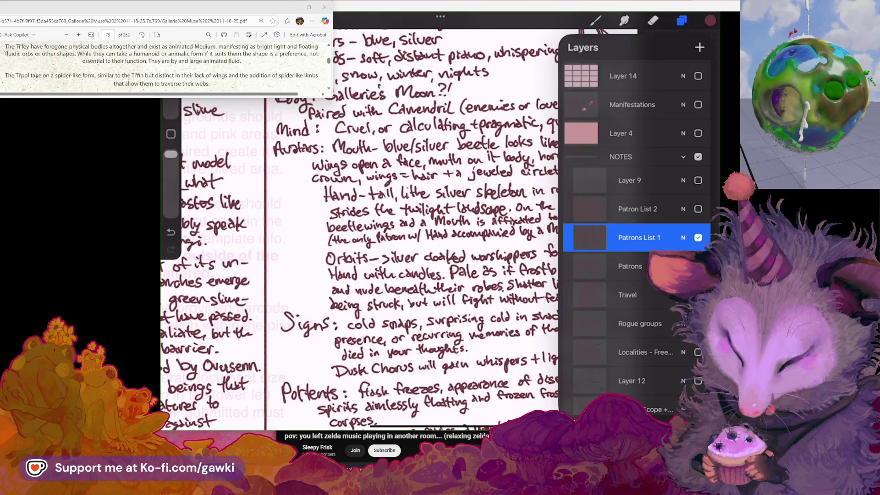
# Freehand-lasso the Avatars 'Mouth' beetle lines and copy them to the clipboard.
pyautogui.click(681, 20)
pyautogui.scroll(2, 459, 229)
pyautogui.press('s')
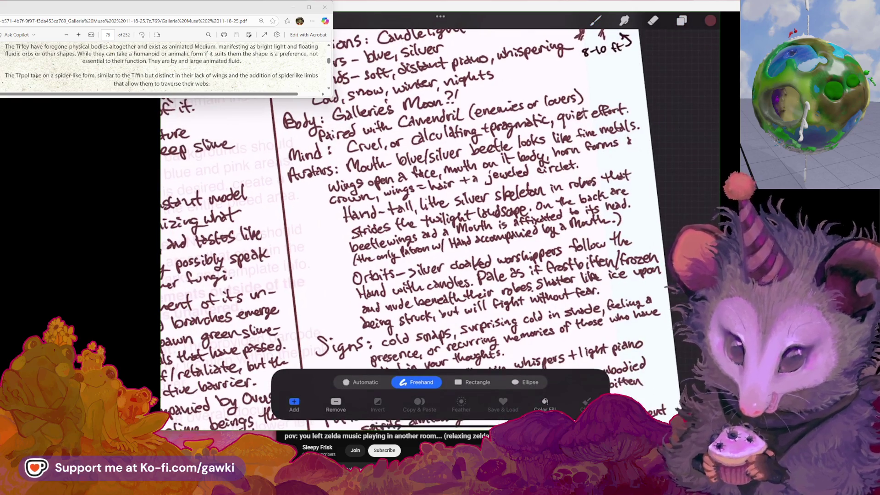
pyautogui.moveTo(360, 115); pyautogui.dragTo(296, 143)
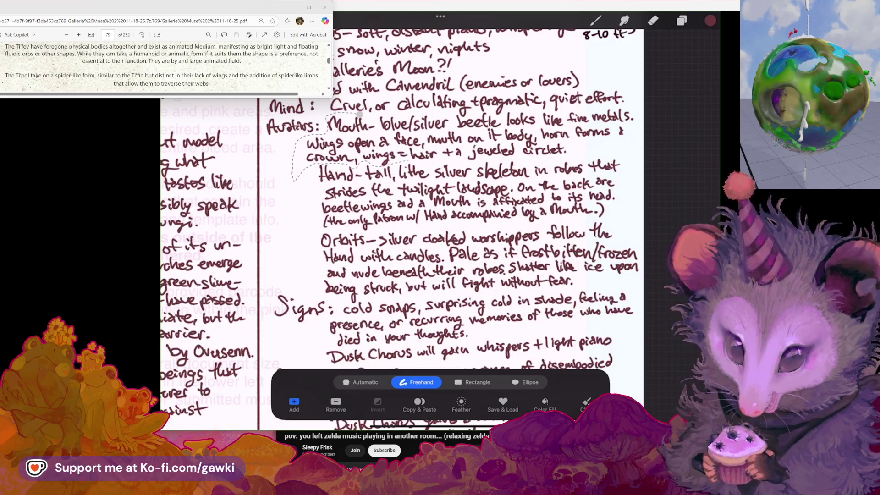
pyautogui.moveTo(402, 161)
pyautogui.mouseDown()
pyautogui.moveTo(637, 142)
pyautogui.moveTo(650, 120)
pyautogui.moveTo(619, 108)
pyautogui.mouseUp()
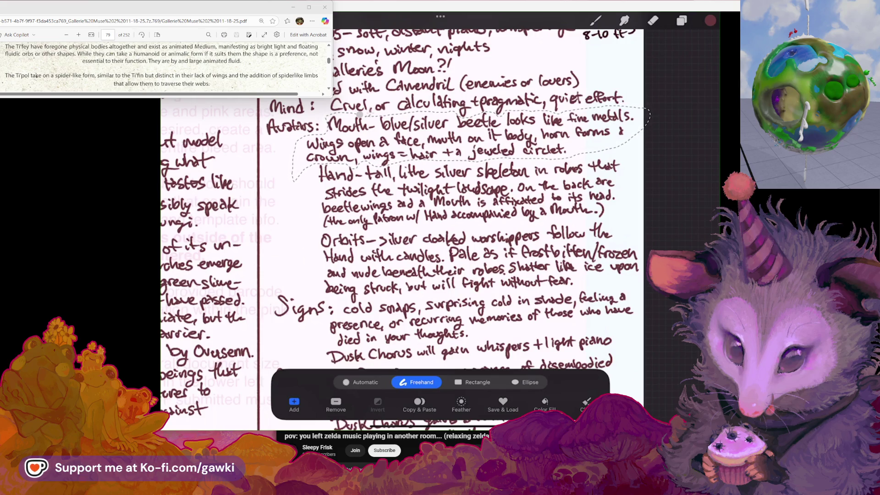
pyautogui.click(360, 115)
pyautogui.click(202, 21)
pyautogui.click(186, 198)
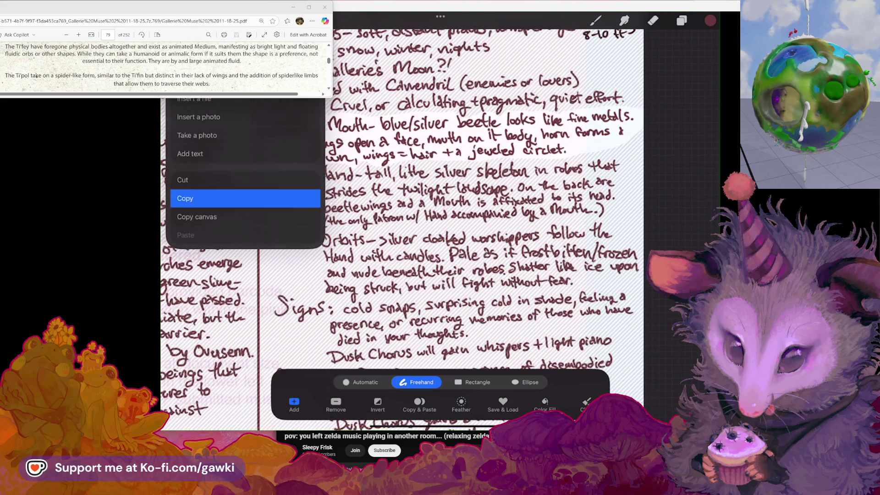
pyautogui.click(596, 20)
pyautogui.scroll(-2, 410, 229)
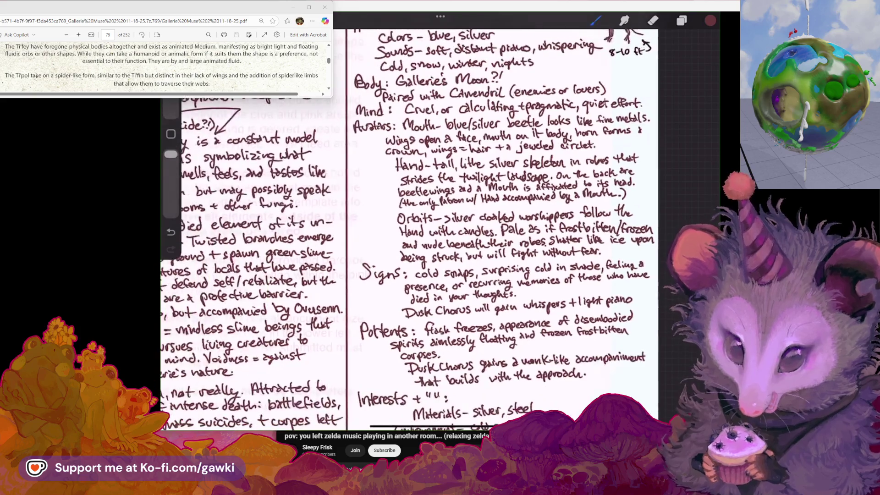
# Pan up and down the full handwritten notes page and glance at the layer list.
pyautogui.scroll(-1, 410, 230)
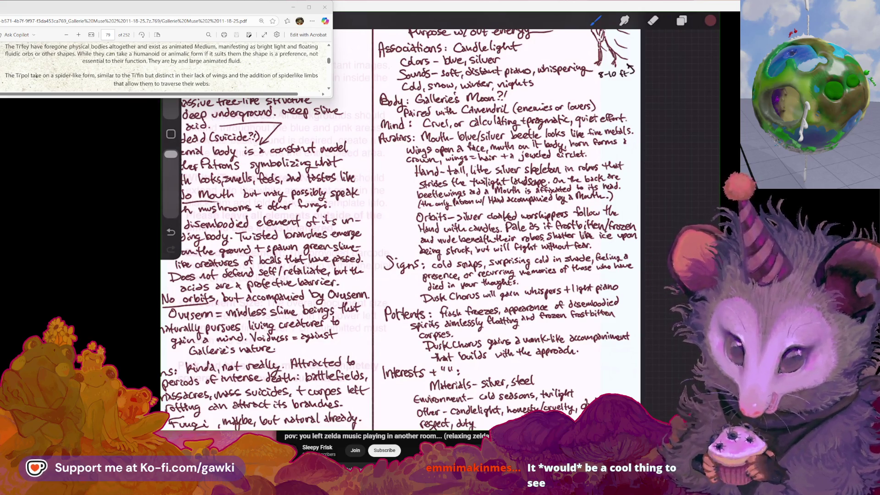
pyautogui.scroll(3, 399, 229)
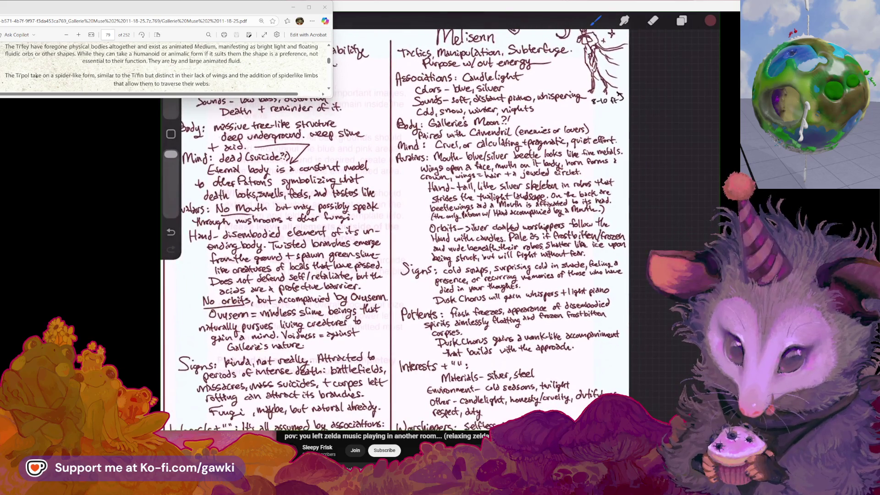
pyautogui.scroll(2, 406, 227)
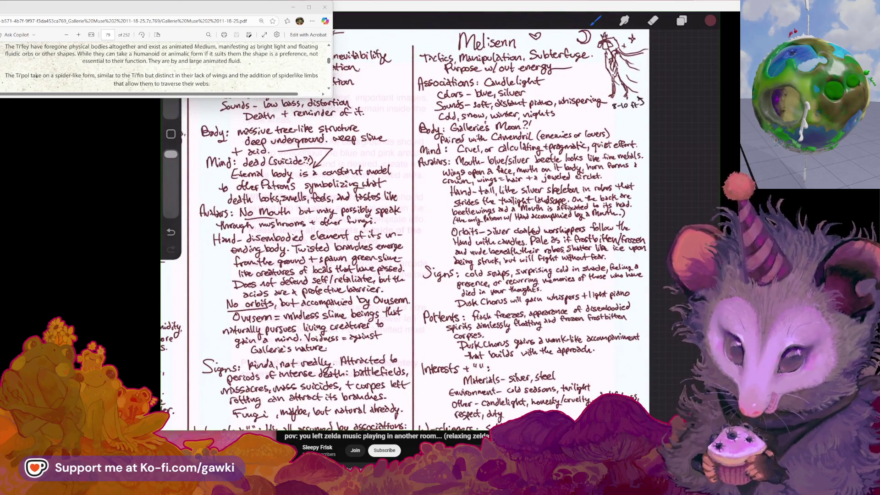
pyautogui.scroll(5, 403, 229)
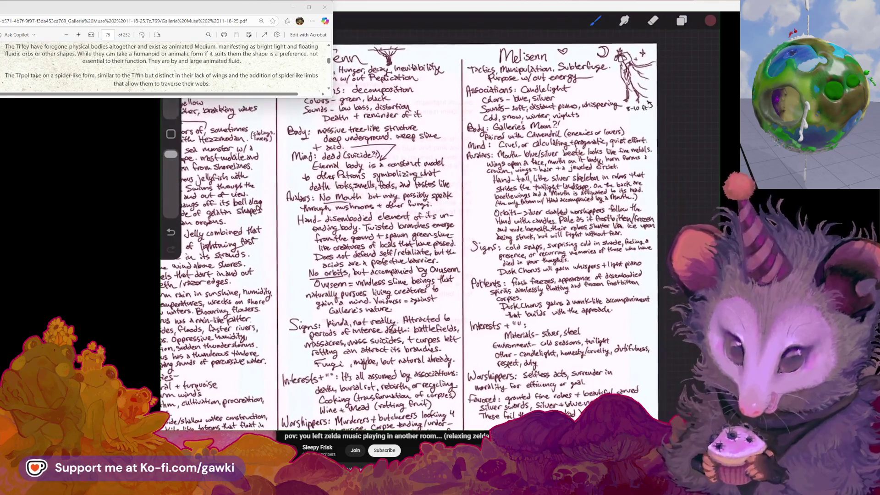
pyautogui.click(681, 20)
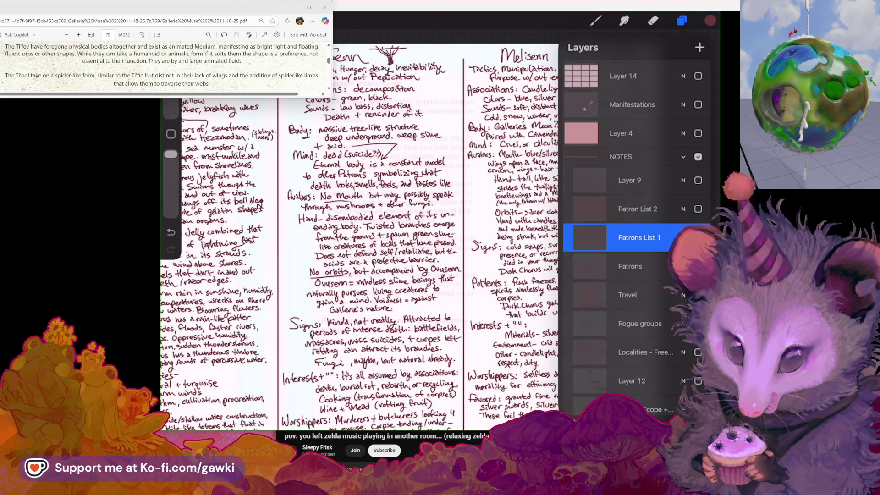
pyautogui.click(682, 20)
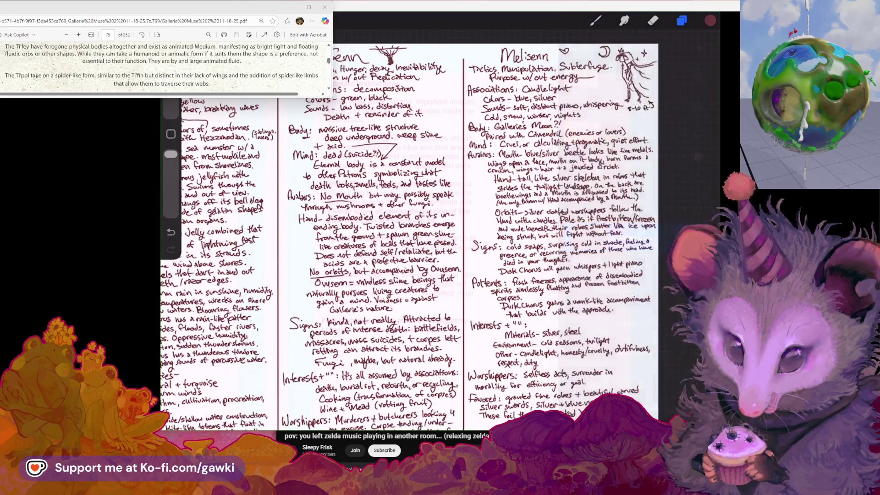
# Switch to freehand selection, pan the notes again, and bring the layer list back up.
pyautogui.scroll(-5, 404, 229)
pyautogui.click(625, 20)
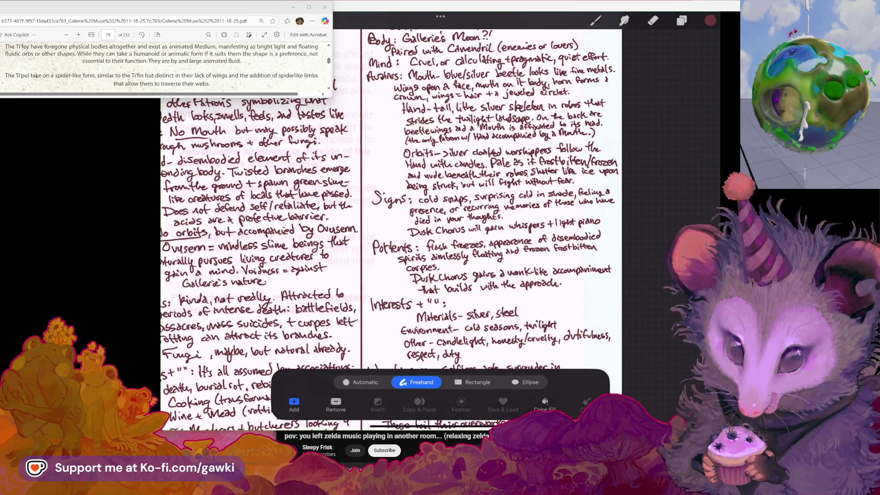
pyautogui.scroll(-5, 413, 229)
pyautogui.scroll(5, 413, 229)
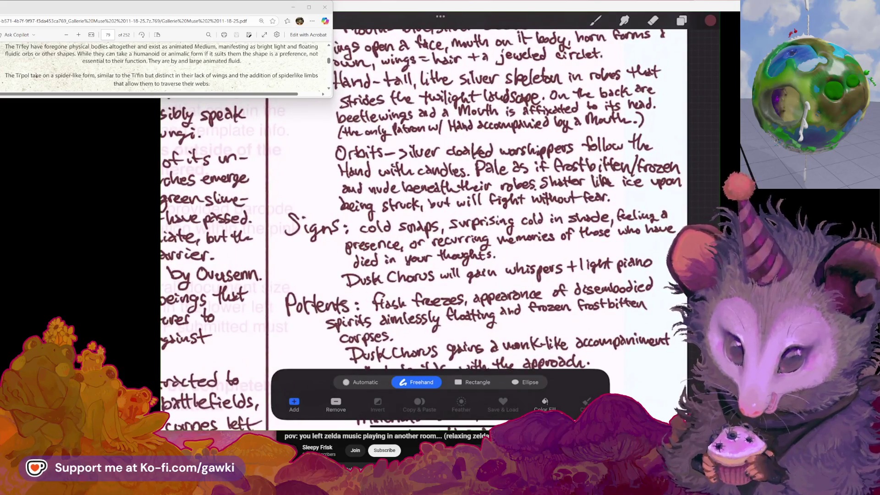
pyautogui.scroll(3, 412, 229)
pyautogui.click(682, 20)
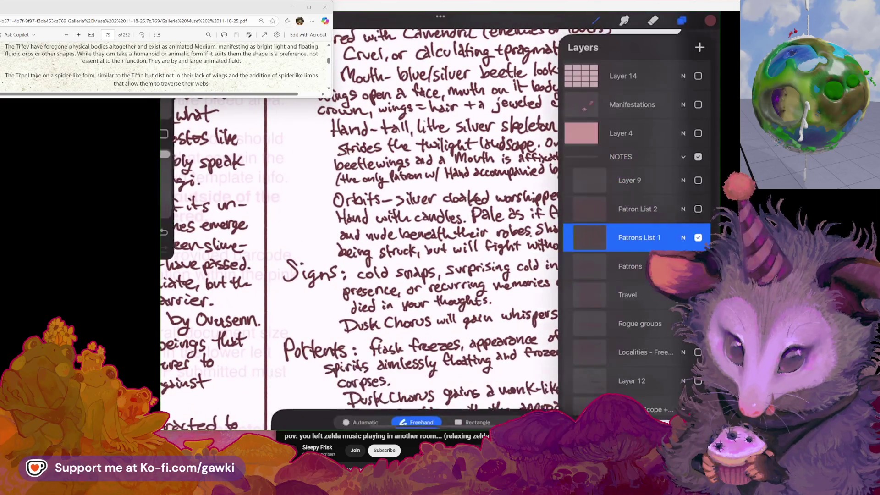
# Lasso the notes from the Mind and Avatars entries down to the Potents and Dusk Chorus lines, and copy them.
pyautogui.click(681, 20)
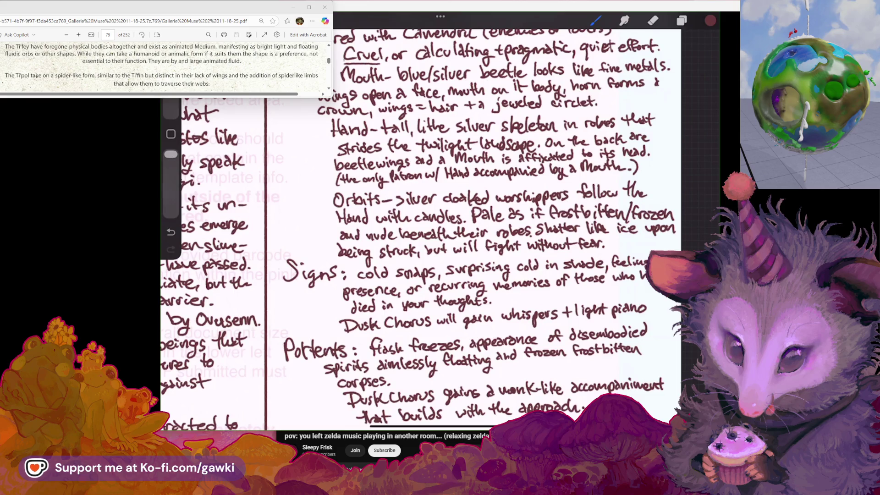
pyautogui.press('s')
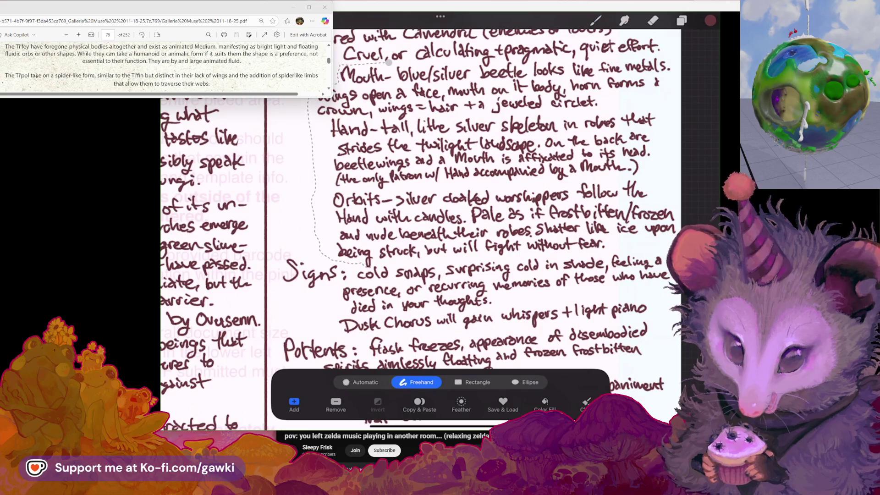
pyautogui.scroll(-2, 458, 206)
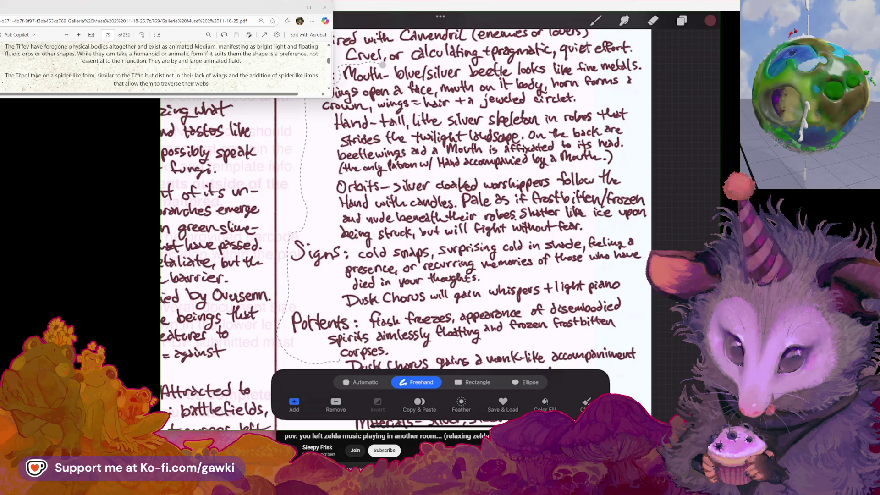
pyautogui.scroll(-3, 459, 206)
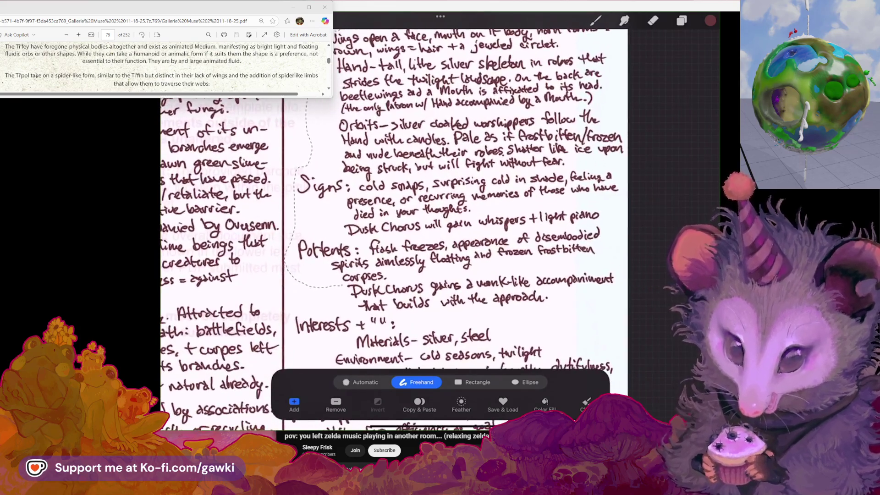
pyautogui.moveTo(342, 287)
pyautogui.mouseDown()
pyautogui.moveTo(343, 305)
pyautogui.moveTo(573, 309)
pyautogui.moveTo(637, 266)
pyautogui.mouseUp()
pyautogui.scroll(4, 389, 229)
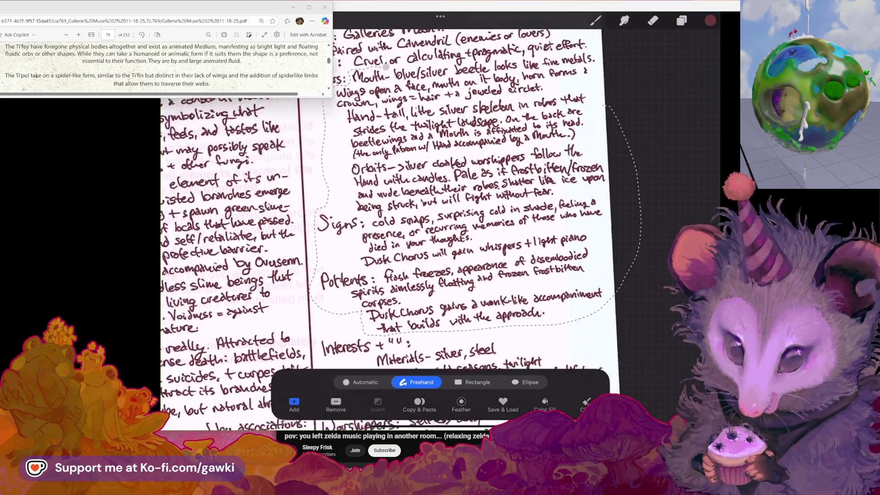
pyautogui.moveTo(593, 153)
pyautogui.mouseDown()
pyautogui.moveTo(581, 120)
pyautogui.moveTo(589, 99)
pyautogui.moveTo(573, 86)
pyautogui.mouseUp()
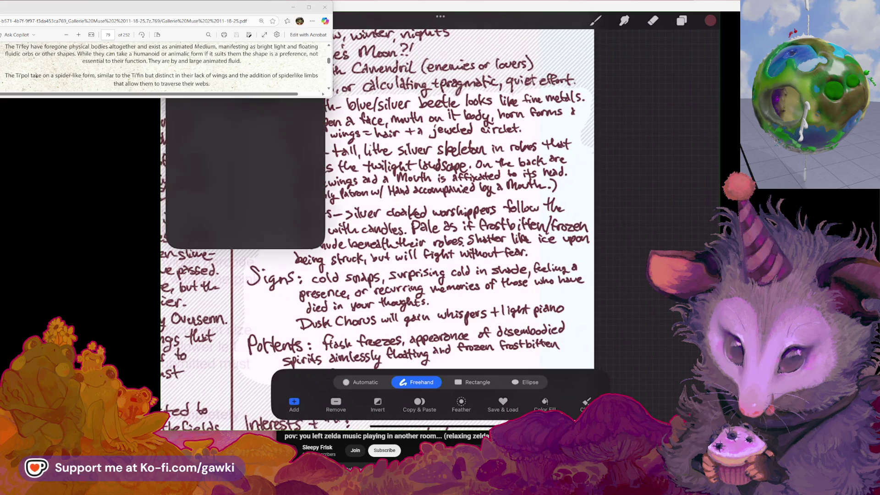
pyautogui.click(185, 198)
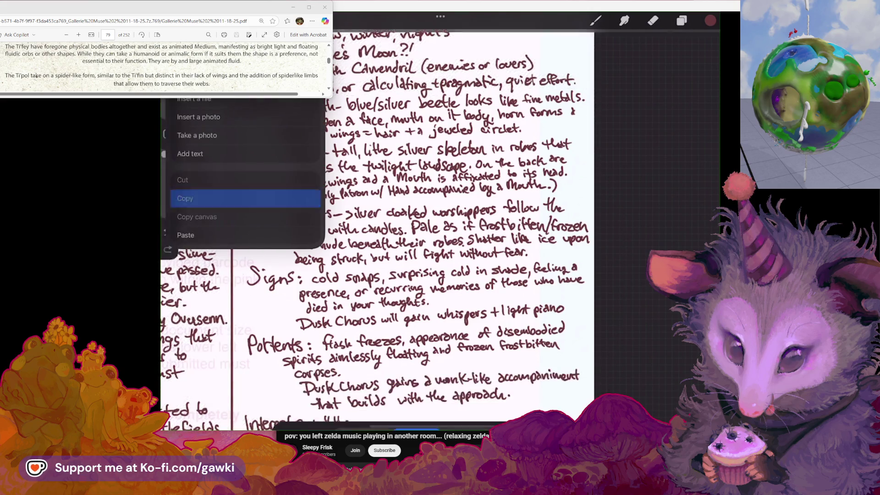
pyautogui.click(682, 21)
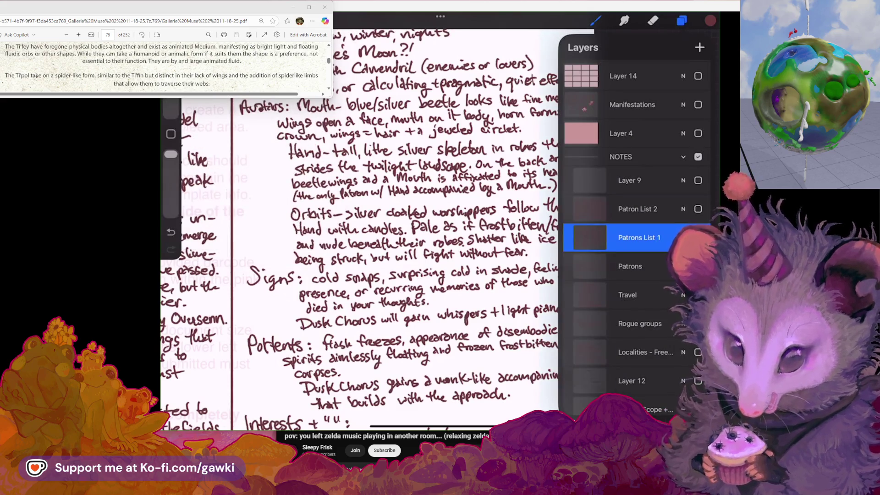
# Hide and collapse the NOTES layer group, and show Layer 14 with the card template grid.
pyautogui.click(698, 237)
pyautogui.click(683, 156)
pyautogui.click(698, 192)
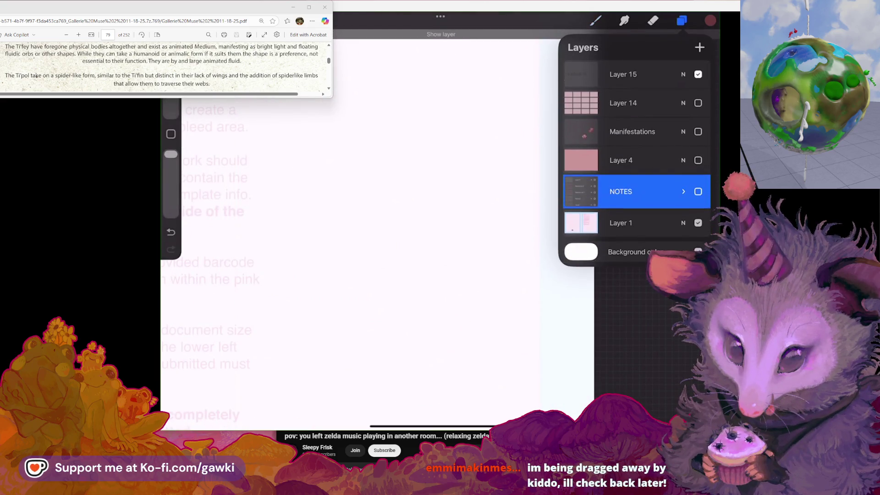
pyautogui.click(698, 103)
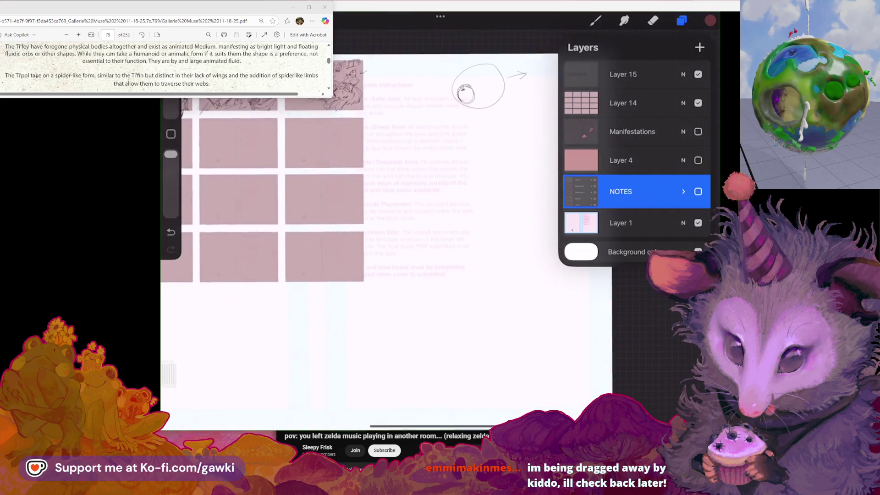
# Paste the copied notes, raise their layer, and move them over the middle pink panels.
pyautogui.press('b')
pyautogui.click(206, 236)
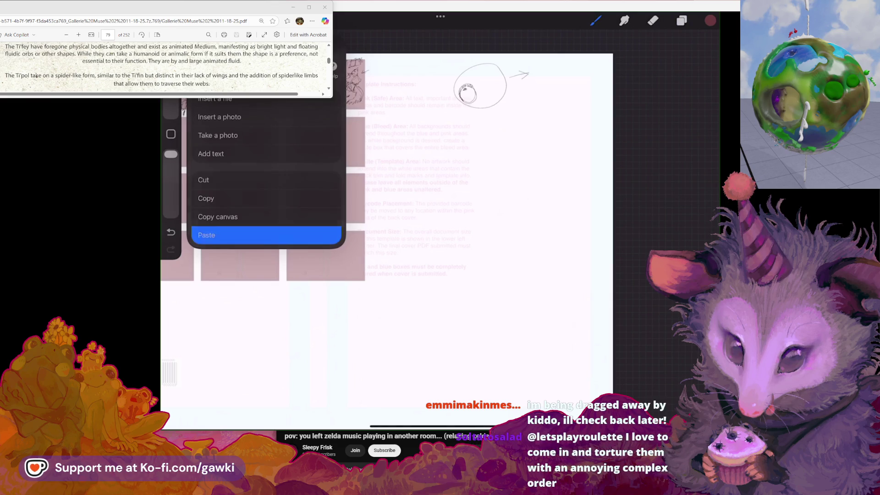
pyautogui.moveTo(537, 198); pyautogui.dragTo(263, 232)
pyautogui.hscroll(-5, 440, 206)
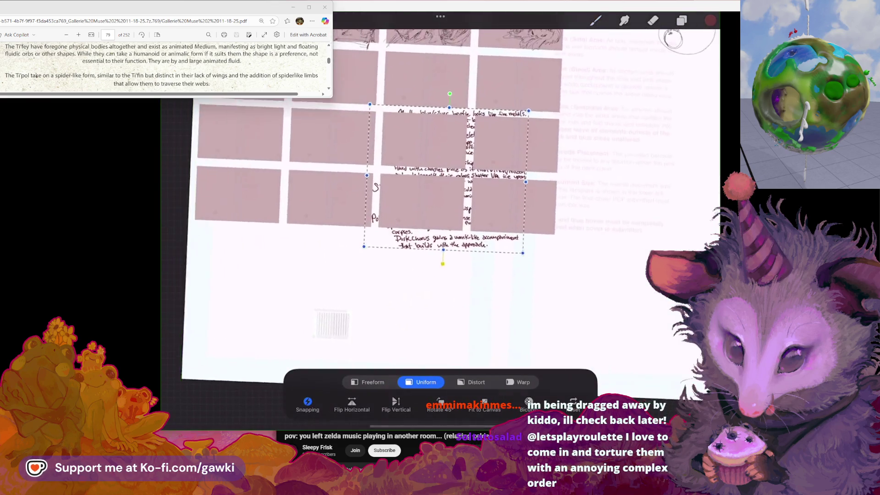
pyautogui.click(682, 20)
pyautogui.moveTo(632, 189); pyautogui.dragTo(633, 98)
pyautogui.press('v')
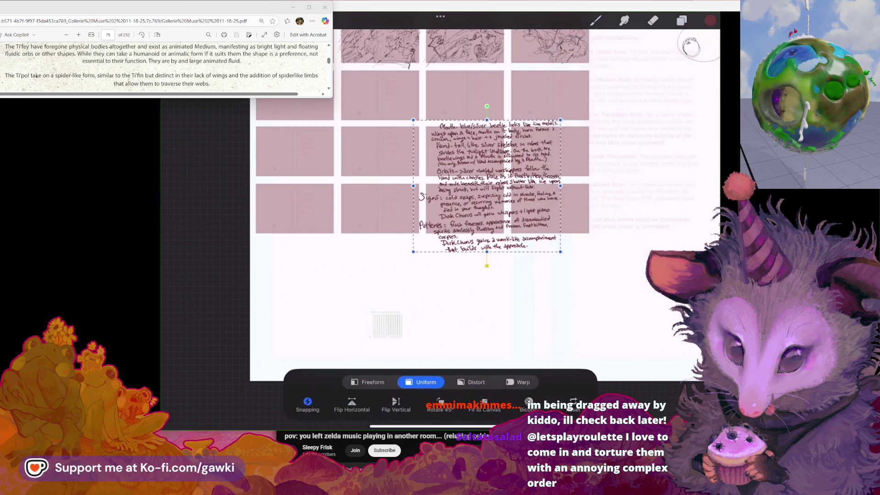
pyautogui.moveTo(417, 153)
pyautogui.mouseDown()
pyautogui.moveTo(415, 181)
pyautogui.moveTo(327, 188)
pyautogui.mouseUp()
pyautogui.click(681, 20)
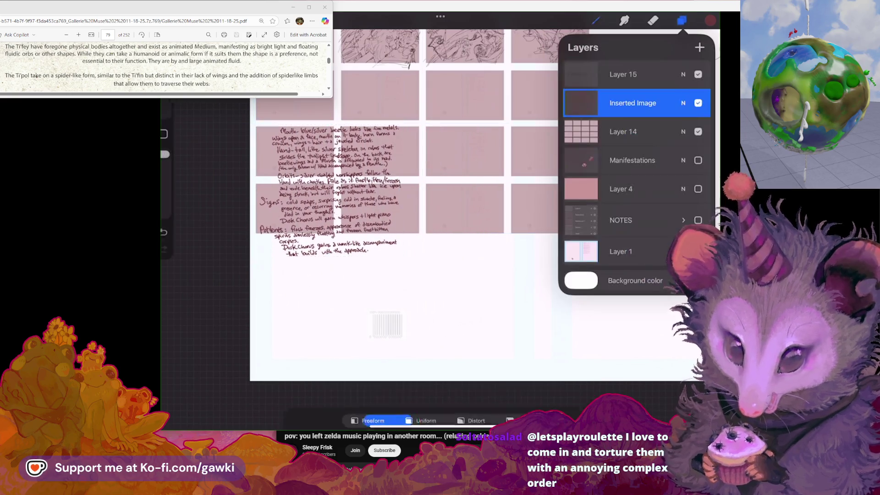
# Make Layer 15 the active layer for drawing.
pyautogui.click(624, 74)
pyautogui.click(596, 20)
pyautogui.scroll(3, 413, 206)
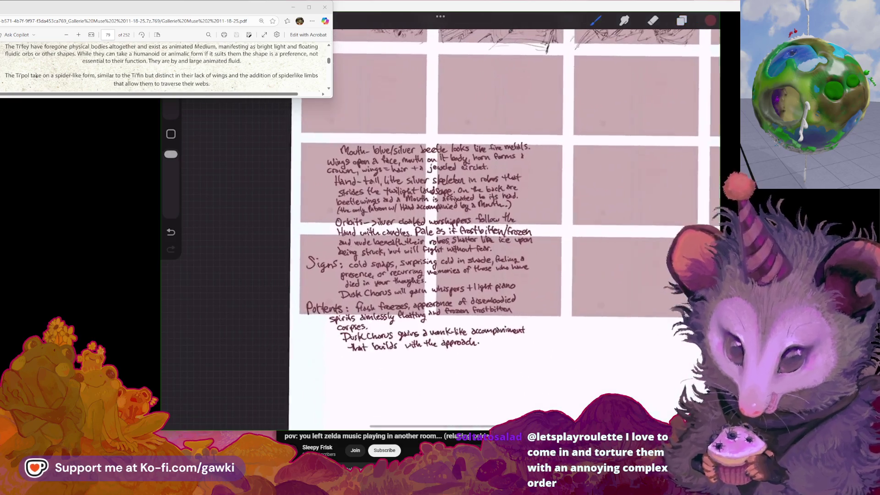
pyautogui.scroll(3, 420, 110)
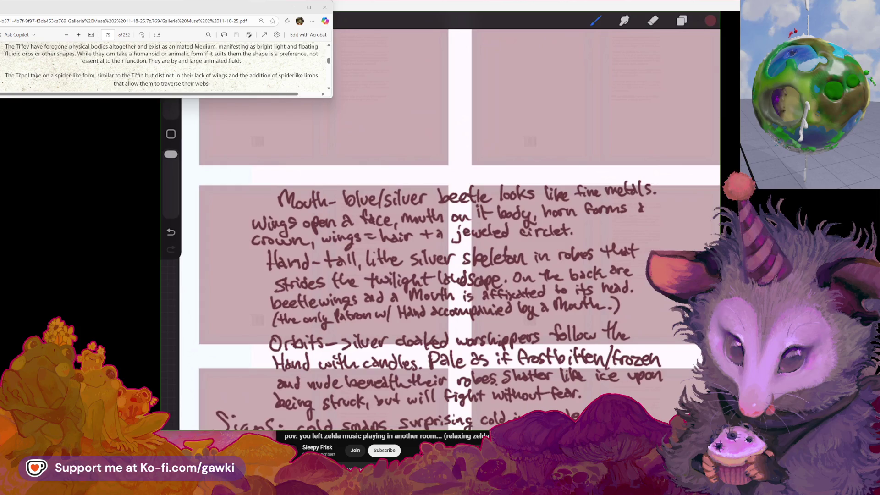
pyautogui.scroll(3, 449, 229)
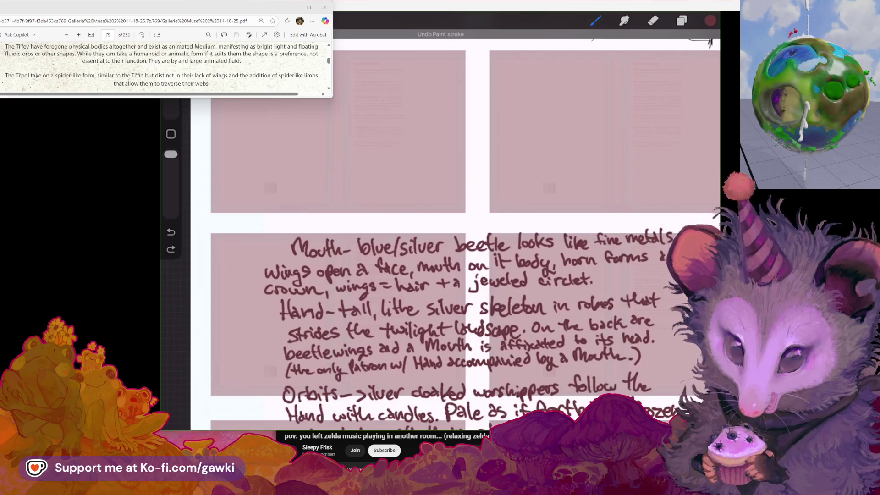
# Add a new blank sketch layer and undo two stray brush strokes.
pyautogui.click(682, 21)
pyautogui.click(699, 47)
pyautogui.click(596, 20)
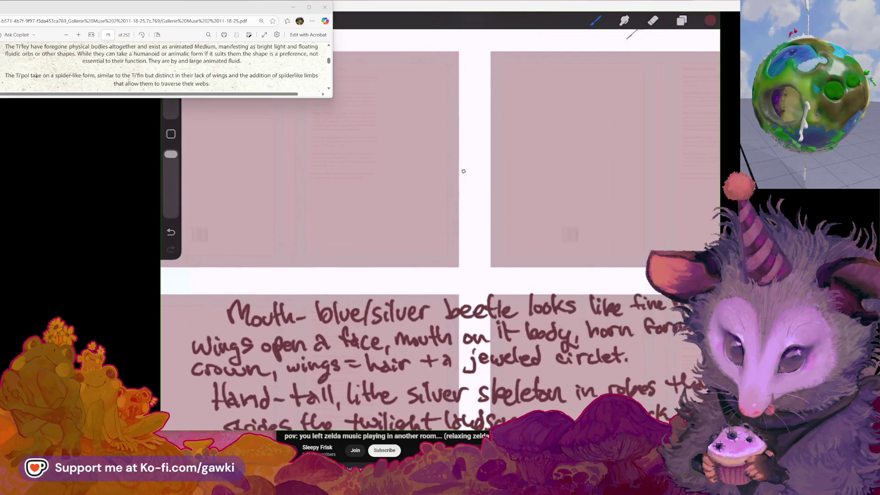
pyautogui.hotkey('ctrl', 'z')
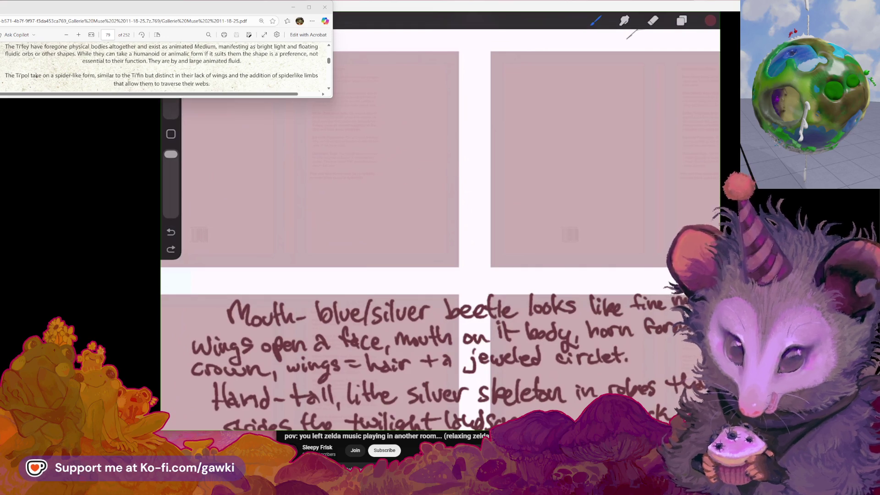
pyautogui.hotkey('ctrl', 'z')
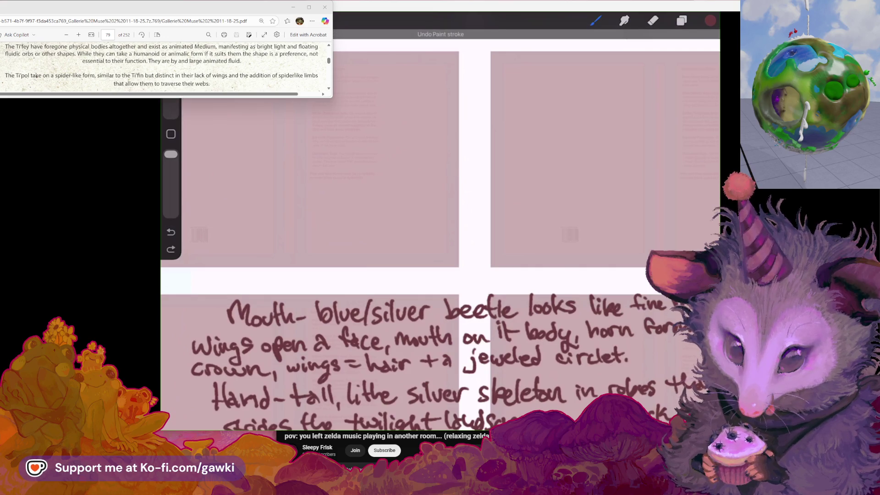
pyautogui.scroll(3, 440, 229)
# Sketch the steep cliff's top, jagged face and sides, undoing trial and zigzag strokes.
pyautogui.moveTo(540, 181)
pyautogui.mouseDown()
pyautogui.moveTo(481, 180)
pyautogui.moveTo(426, 220)
pyautogui.mouseUp()
pyautogui.hotkey('ctrl', 'z')
pyautogui.moveTo(542, 196)
pyautogui.mouseDown()
pyautogui.moveTo(403, 196)
pyautogui.moveTo(410, 247)
pyautogui.mouseUp()
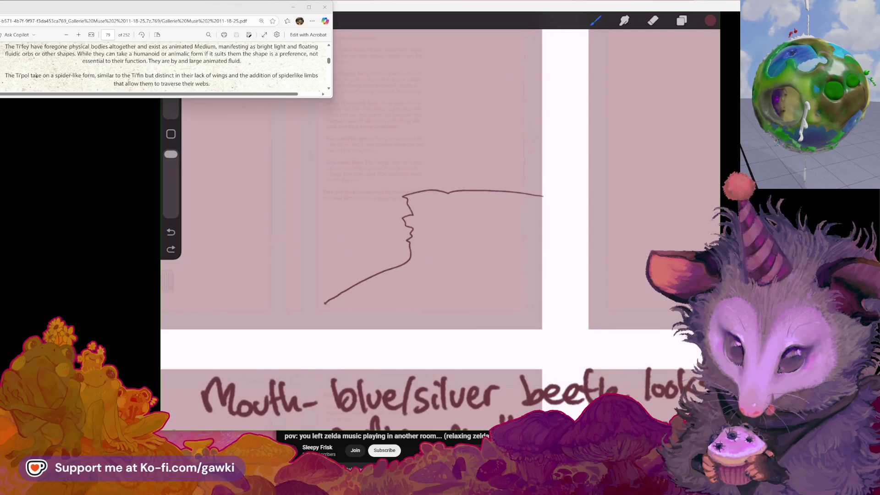
pyautogui.moveTo(402, 197); pyautogui.dragTo(293, 330)
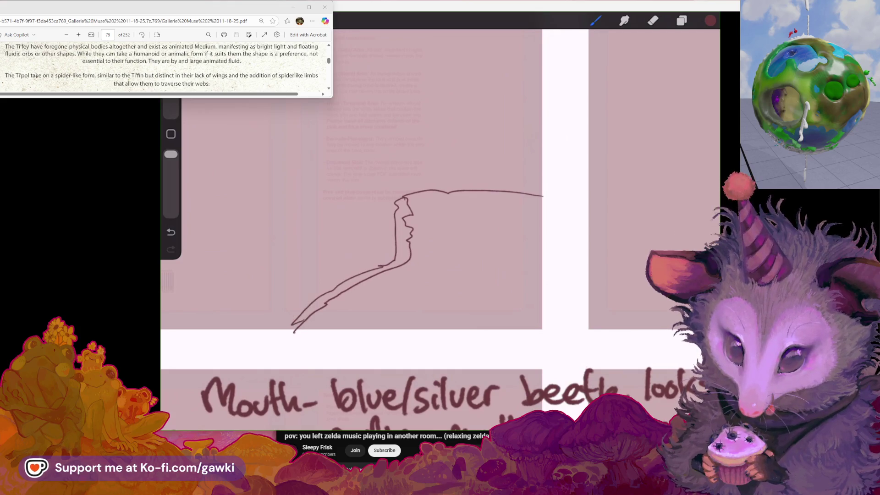
pyautogui.moveTo(367, 292)
pyautogui.mouseDown()
pyautogui.moveTo(404, 214)
pyautogui.moveTo(457, 195)
pyautogui.moveTo(514, 195)
pyautogui.mouseUp()
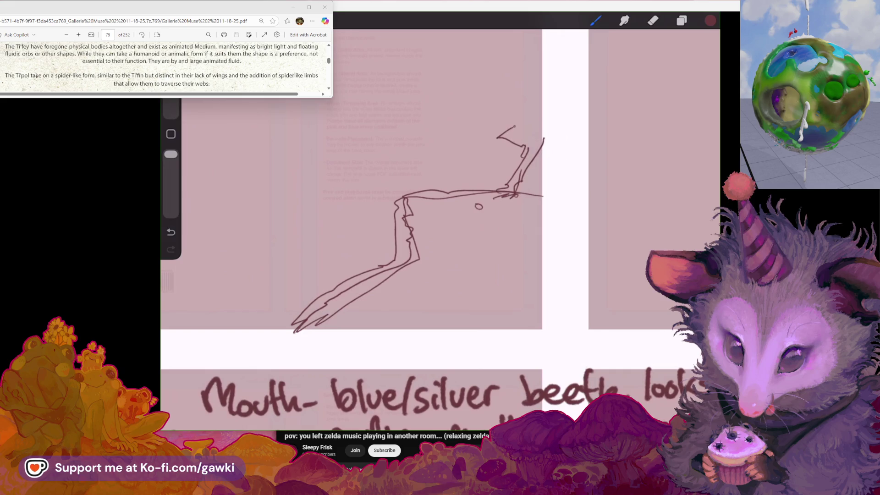
pyautogui.hotkey('ctrl', 'z')
pyautogui.hotkey('ctrl', 'z')
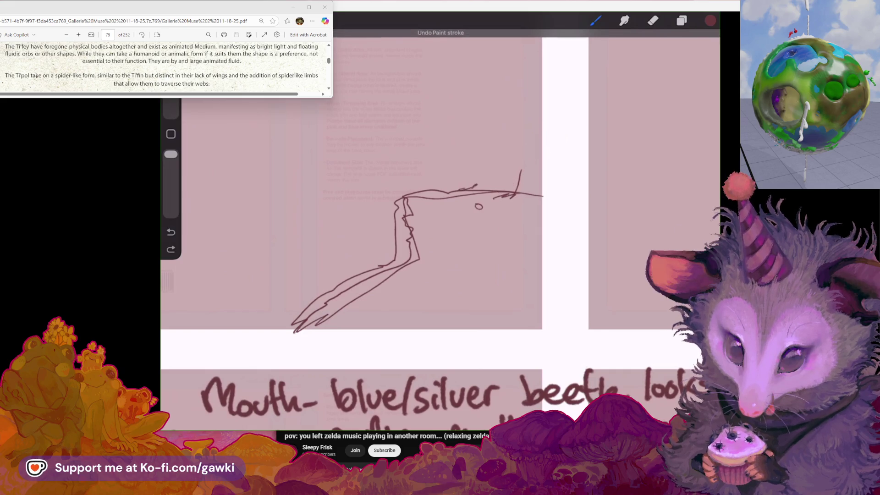
# Sketch a jagged pine tree on the cliff top and grass along the edge, undoing stray marks.
pyautogui.moveTo(488, 160); pyautogui.dragTo(480, 185)
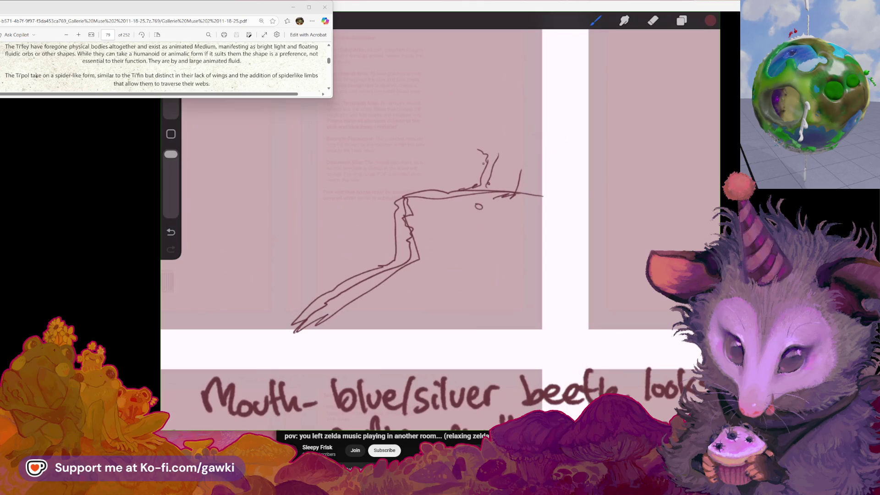
pyautogui.moveTo(467, 125)
pyautogui.mouseDown()
pyautogui.moveTo(499, 104)
pyautogui.moveTo(500, 160)
pyautogui.mouseUp()
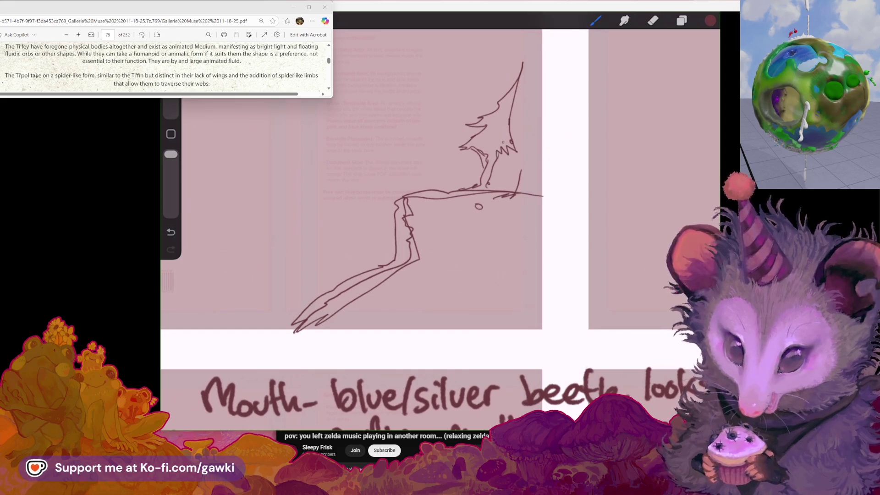
pyautogui.moveTo(496, 108); pyautogui.dragTo(477, 116)
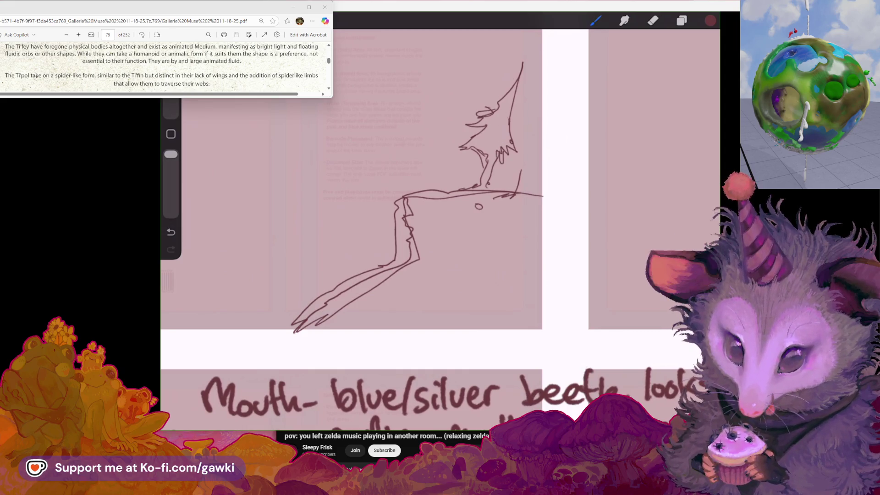
pyautogui.hotkey('ctrl', 'z')
pyautogui.moveTo(502, 96); pyautogui.dragTo(491, 99)
pyautogui.hotkey('ctrl', 'z')
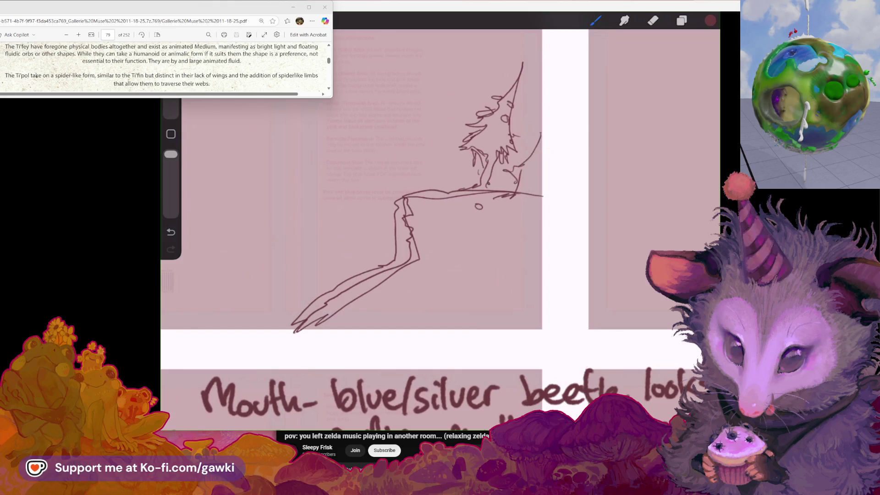
pyautogui.hotkey('ctrl', 'z')
pyautogui.moveTo(547, 106); pyautogui.dragTo(519, 135)
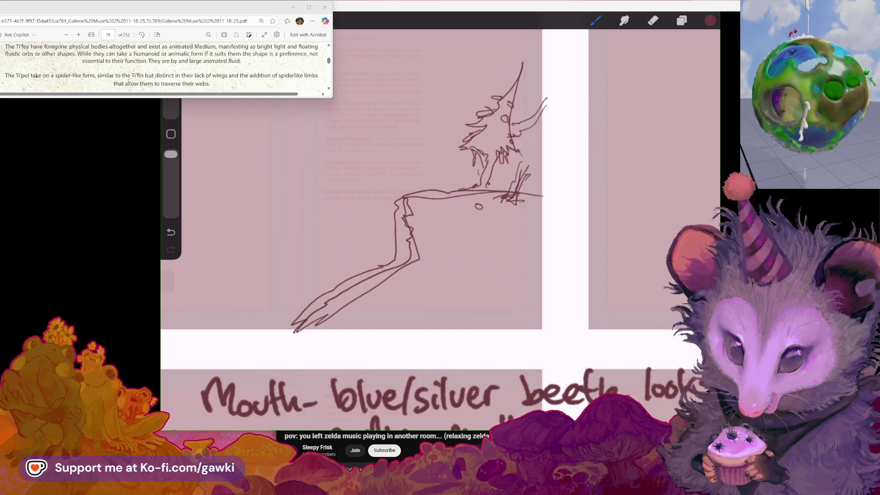
pyautogui.moveTo(557, 90); pyautogui.dragTo(543, 121)
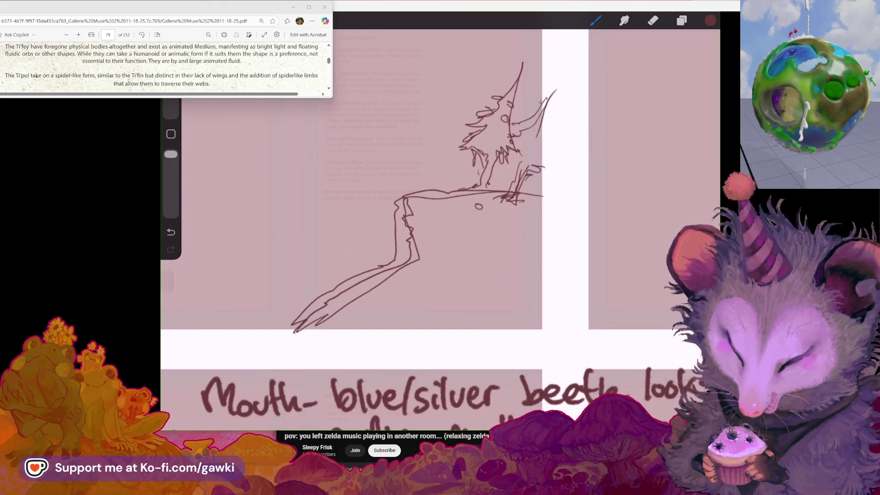
pyautogui.hotkey('ctrl', 'z')
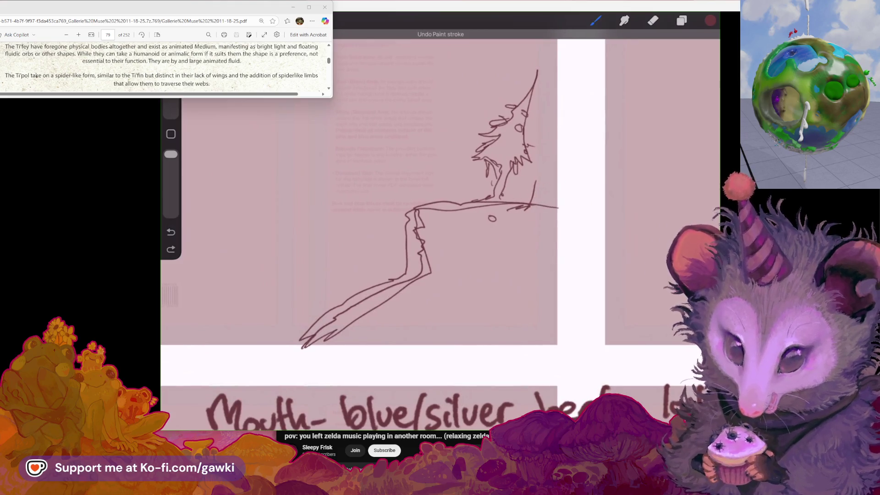
pyautogui.moveTo(538, 169)
pyautogui.mouseDown()
pyautogui.moveTo(500, 195)
pyautogui.moveTo(508, 199)
pyautogui.mouseUp()
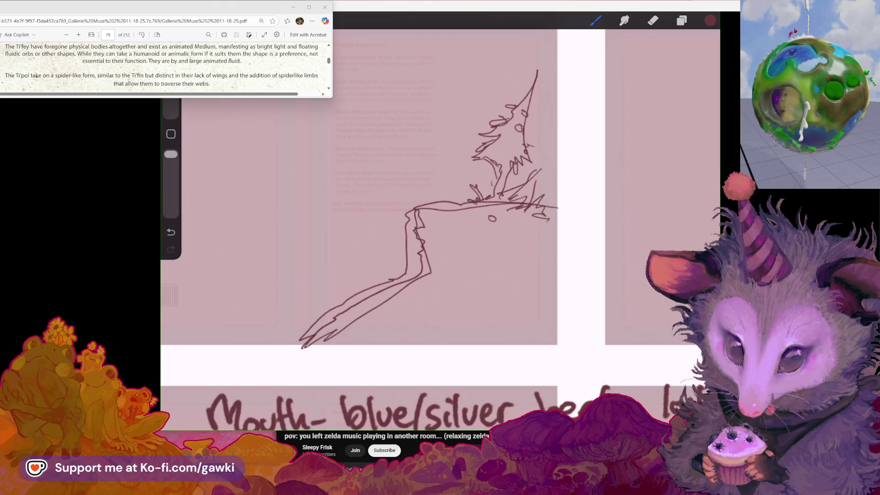
pyautogui.click(653, 20)
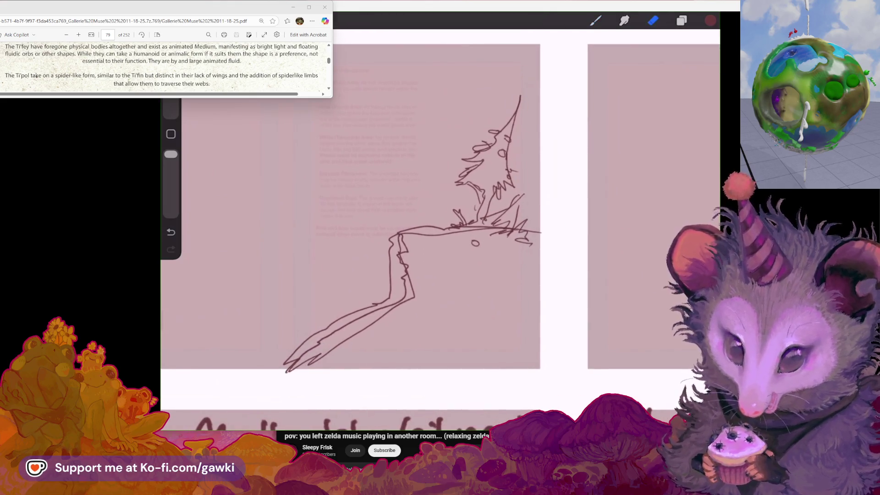
# Erase part of the long cliff line and the scribbled blob, then add a line inside the seated figure.
pyautogui.moveTo(403, 234); pyautogui.dragTo(392, 271)
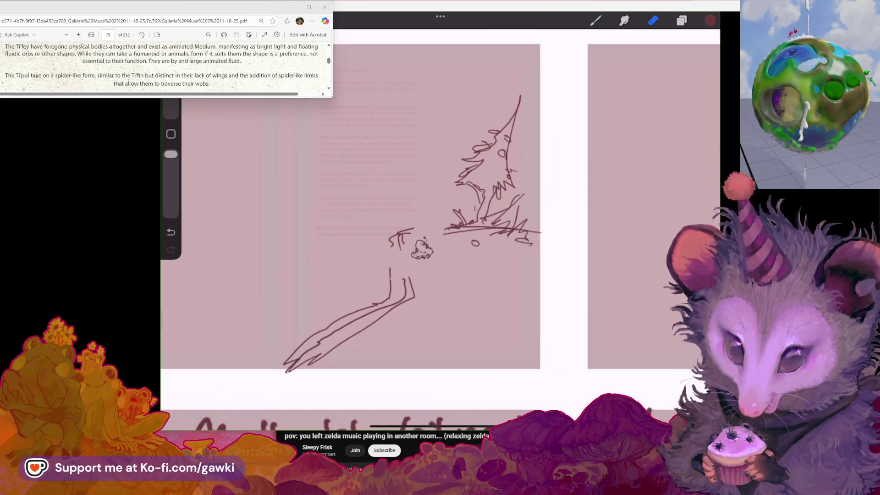
pyautogui.moveTo(422, 229); pyautogui.dragTo(456, 228)
pyautogui.click(596, 20)
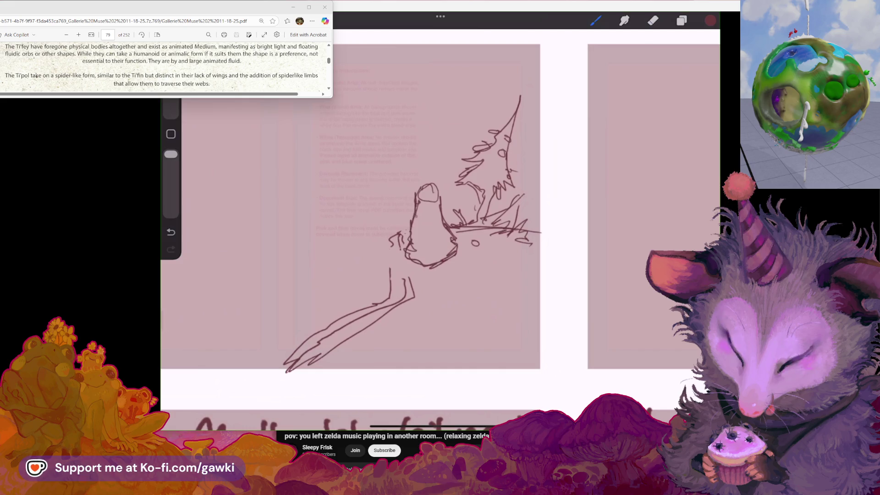
pyautogui.scroll(-2, 440, 206)
pyautogui.scroll(1, 440, 206)
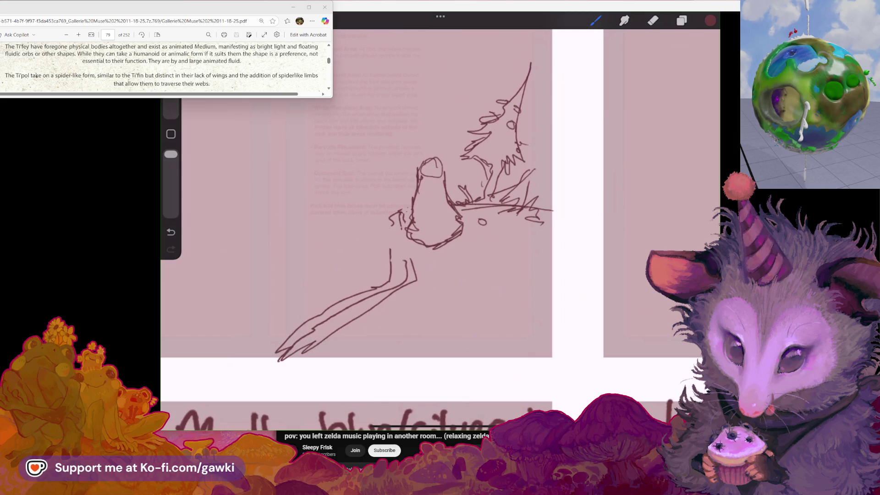
pyautogui.scroll(-2, 440, 206)
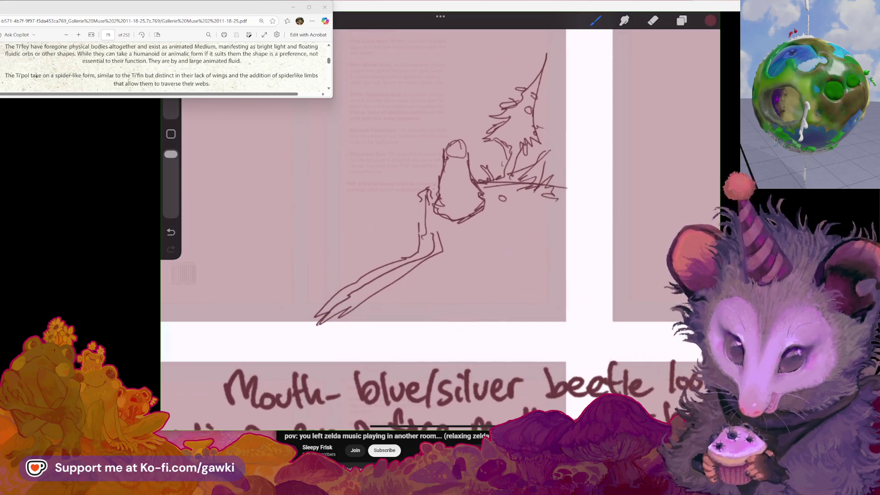
pyautogui.press('s')
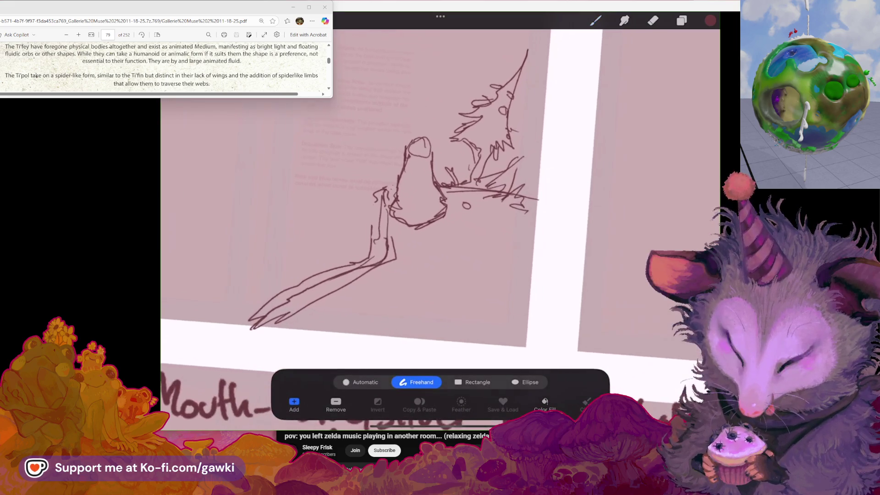
pyautogui.press('b')
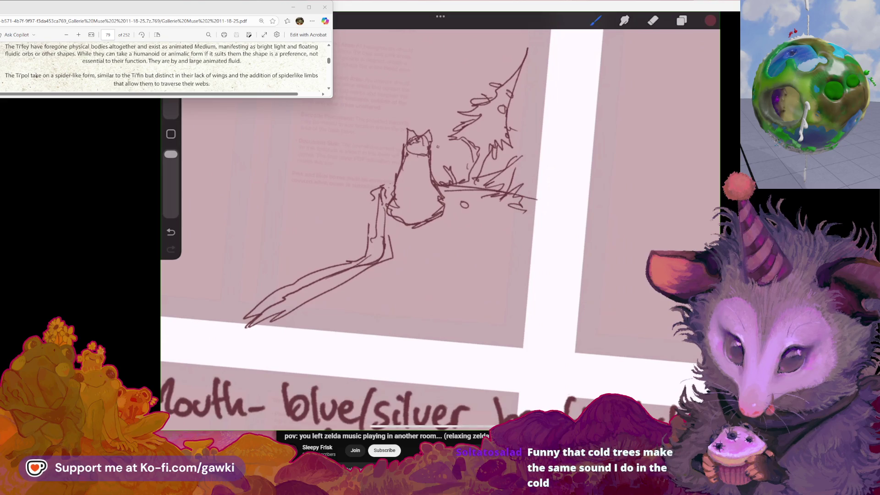
pyautogui.moveTo(407, 209); pyautogui.dragTo(412, 157)
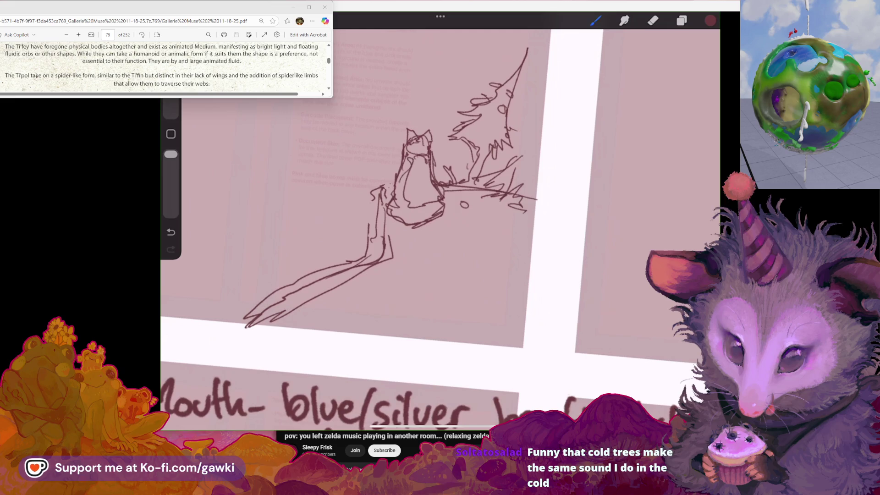
# Lasso the cliff sketch, shrink it and shift it up and to the right.
pyautogui.press('s')
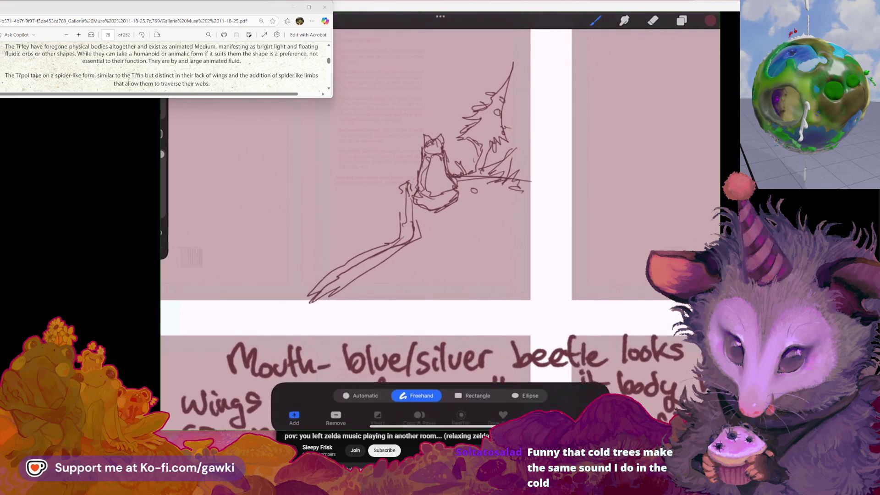
pyautogui.moveTo(518, 95)
pyautogui.mouseDown()
pyautogui.moveTo(440, 124)
pyautogui.moveTo(320, 284)
pyautogui.moveTo(517, 95)
pyautogui.moveTo(504, 92)
pyautogui.moveTo(475, 122)
pyautogui.mouseUp()
pyautogui.press('v')
pyautogui.moveTo(398, 206)
pyautogui.mouseDown()
pyautogui.moveTo(436, 187)
pyautogui.moveTo(426, 196)
pyautogui.mouseUp()
pyautogui.click(595, 20)
# Extend the long cliff line at lower left and add a short stroke at the figure's base.
pyautogui.moveTo(380, 263); pyautogui.dragTo(355, 289)
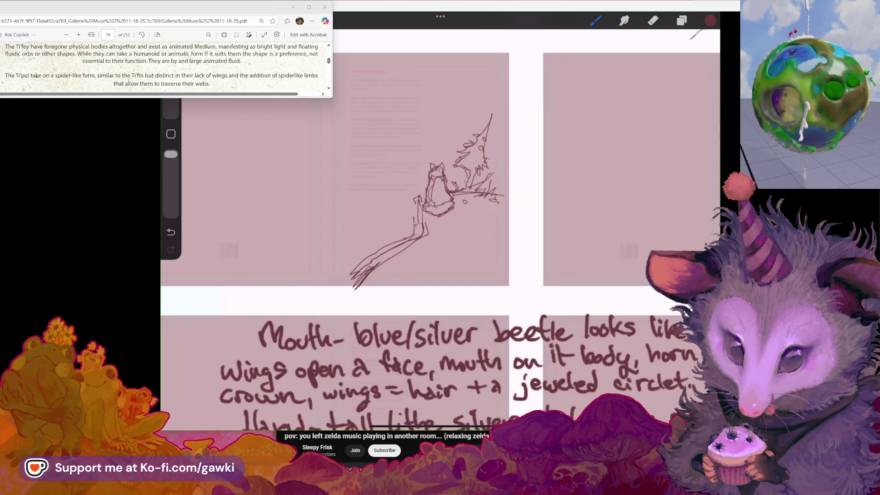
pyautogui.scroll(3, 435, 183)
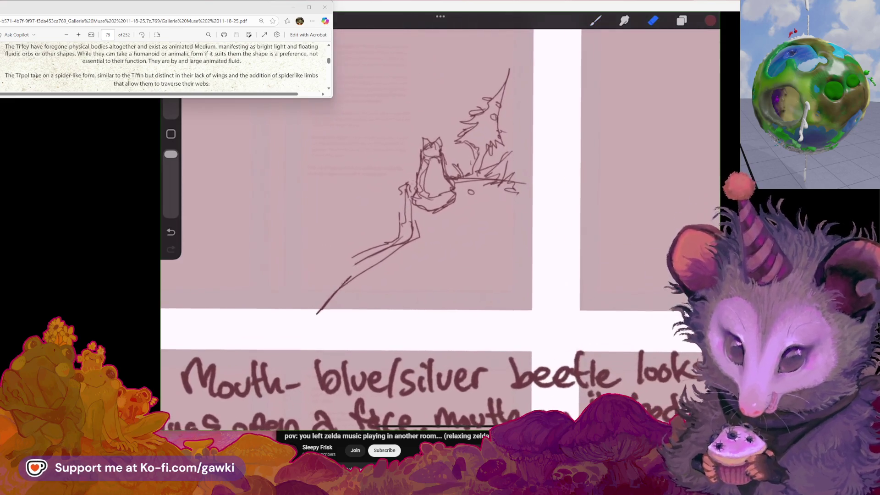
pyautogui.click(596, 20)
pyautogui.scroll(2, 413, 184)
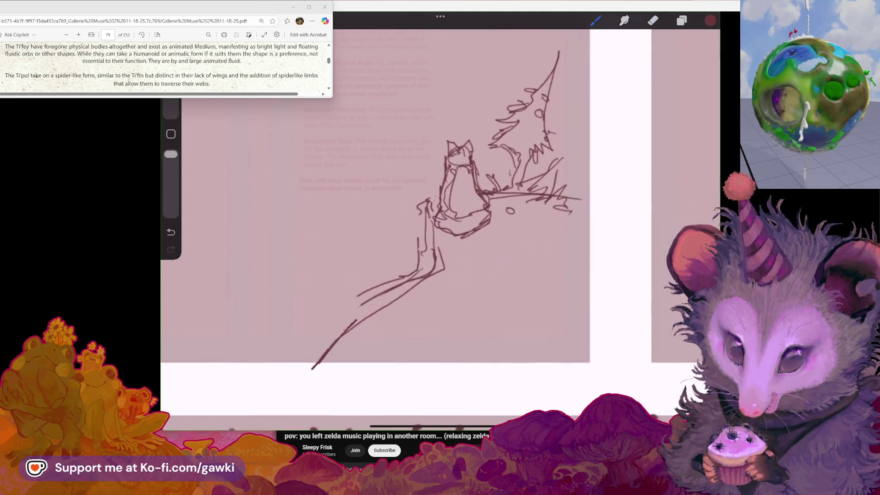
pyautogui.moveTo(424, 235); pyautogui.dragTo(420, 271)
# Sketch the large creature's body, curling wing strokes, jagged right edge and left side.
pyautogui.scroll(1, 413, 207)
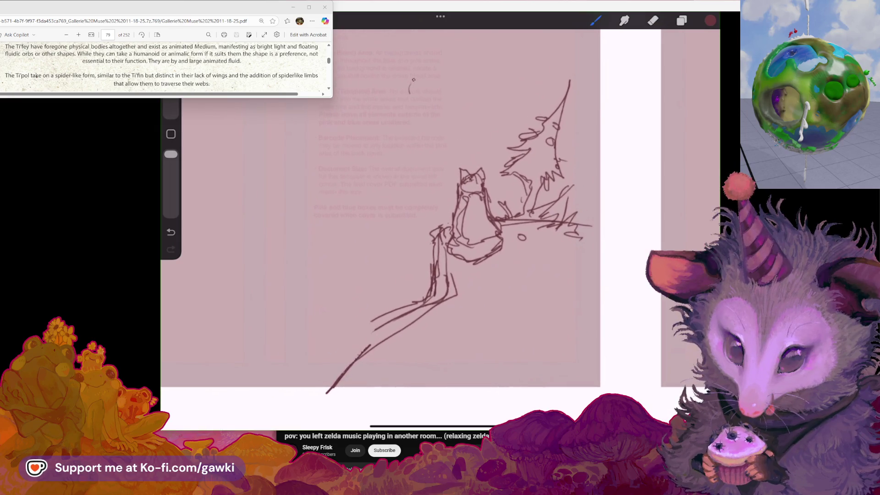
pyautogui.moveTo(443, 129)
pyautogui.mouseDown()
pyautogui.moveTo(438, 139)
pyautogui.moveTo(389, 82)
pyautogui.moveTo(494, 92)
pyautogui.mouseUp()
pyautogui.moveTo(429, 94); pyautogui.dragTo(443, 41)
pyautogui.scroll(2, 380, 229)
pyautogui.moveTo(405, 85); pyautogui.dragTo(439, 53)
pyautogui.moveTo(440, 93); pyautogui.dragTo(480, 163)
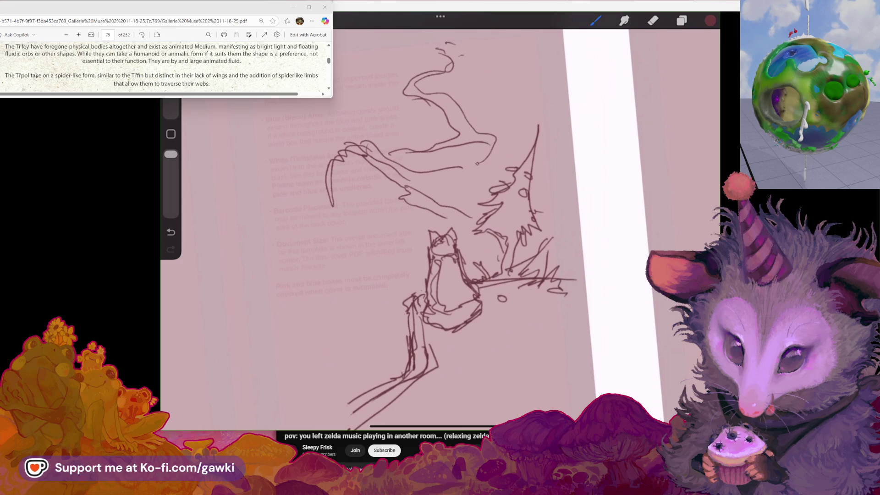
pyautogui.moveTo(470, 202); pyautogui.dragTo(522, 140)
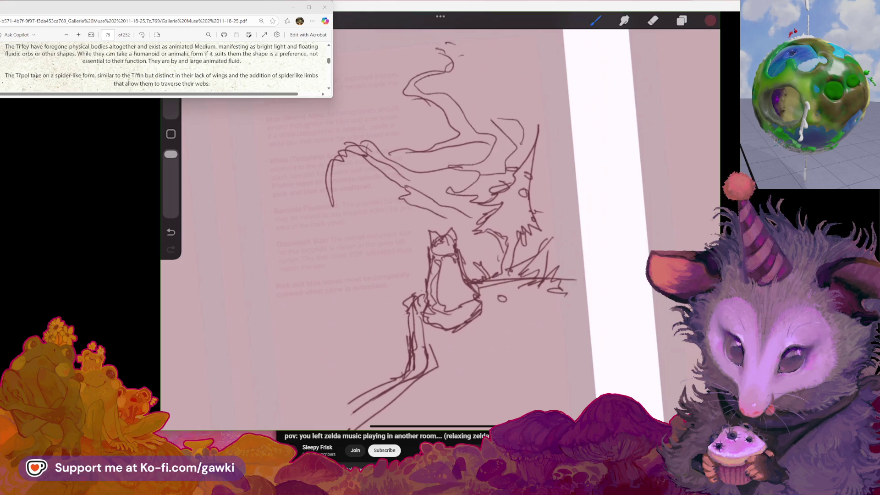
pyautogui.moveTo(534, 222); pyautogui.dragTo(557, 215)
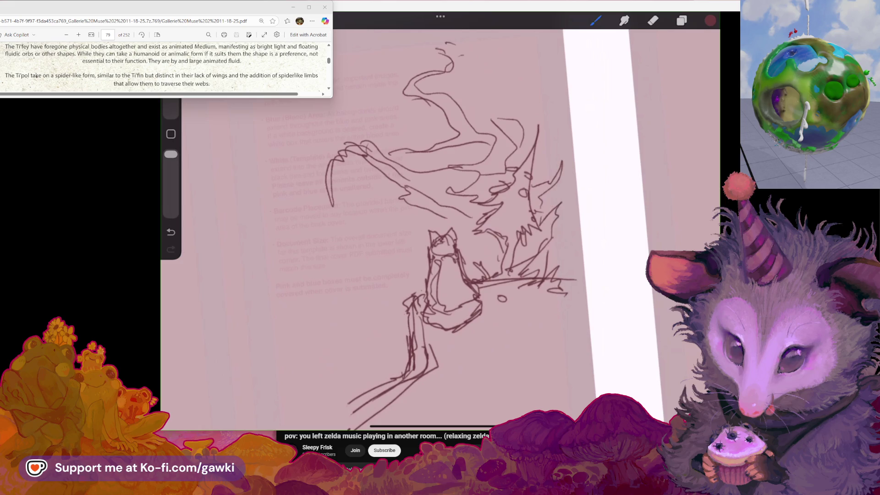
pyautogui.moveTo(369, 181)
pyautogui.mouseDown()
pyautogui.moveTo(381, 151)
pyautogui.moveTo(363, 211)
pyautogui.mouseUp()
pyautogui.moveTo(363, 160); pyautogui.dragTo(353, 225)
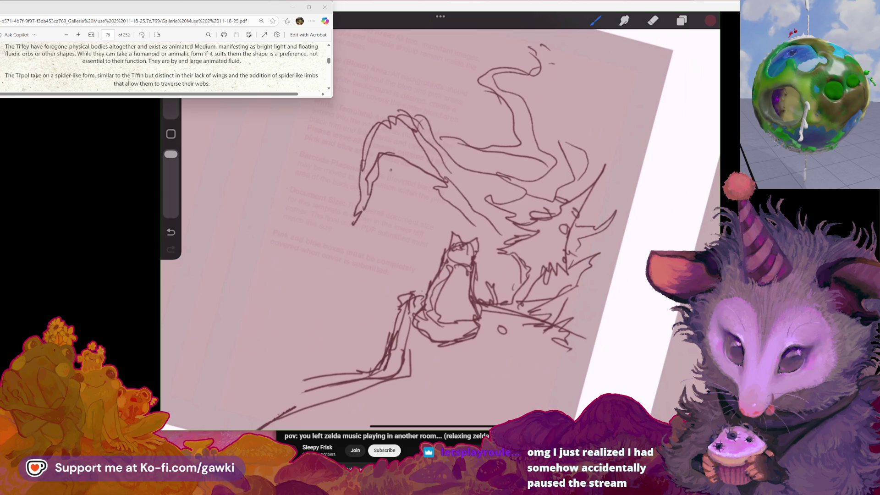
# Rough in the creature's head and face at upper left with spiky crown strokes, undoing misfires.
pyautogui.moveTo(401, 161)
pyautogui.mouseDown()
pyautogui.moveTo(407, 170)
pyautogui.moveTo(375, 179)
pyautogui.mouseUp()
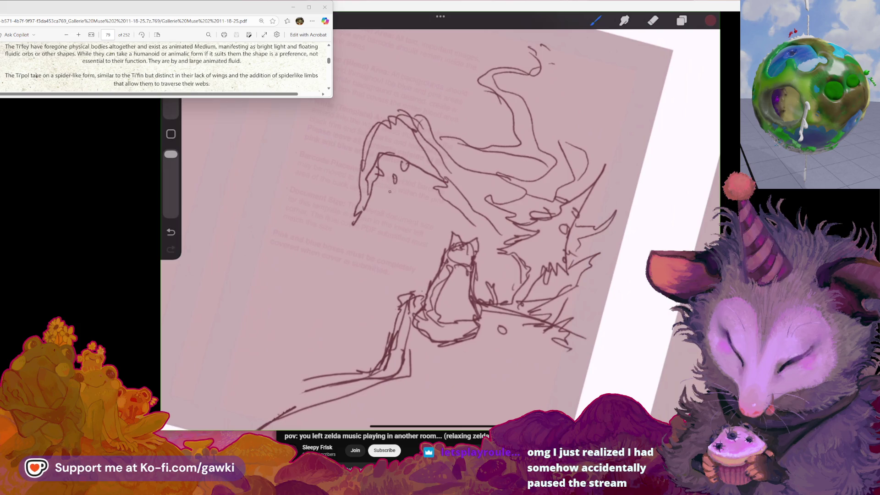
pyautogui.hotkey('ctrl', 'z')
pyautogui.moveTo(385, 162)
pyautogui.mouseDown()
pyautogui.moveTo(389, 186)
pyautogui.moveTo(412, 175)
pyautogui.moveTo(403, 194)
pyautogui.mouseUp()
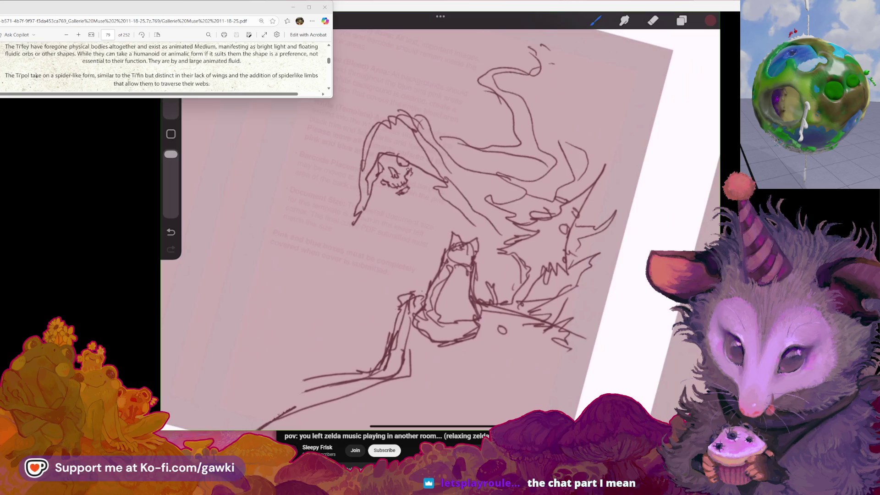
pyautogui.moveTo(384, 156); pyautogui.dragTo(398, 171)
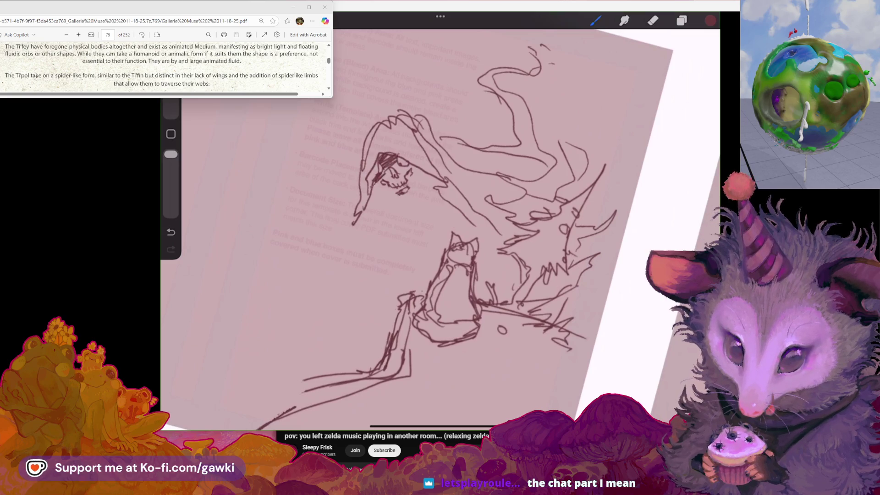
pyautogui.moveTo(385, 174); pyautogui.dragTo(398, 184)
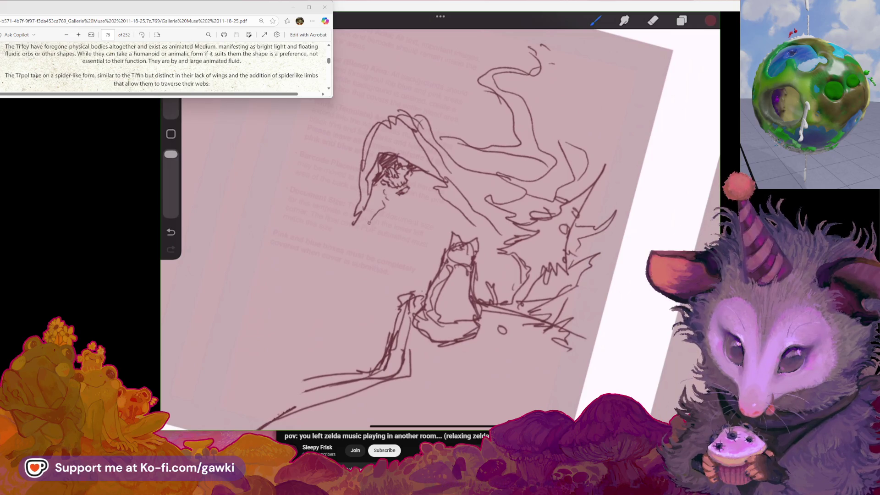
pyautogui.click(653, 20)
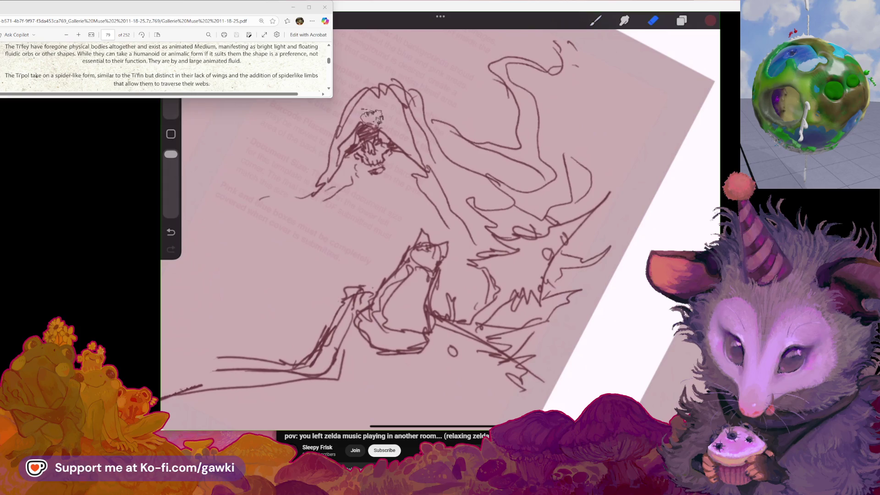
pyautogui.press('b')
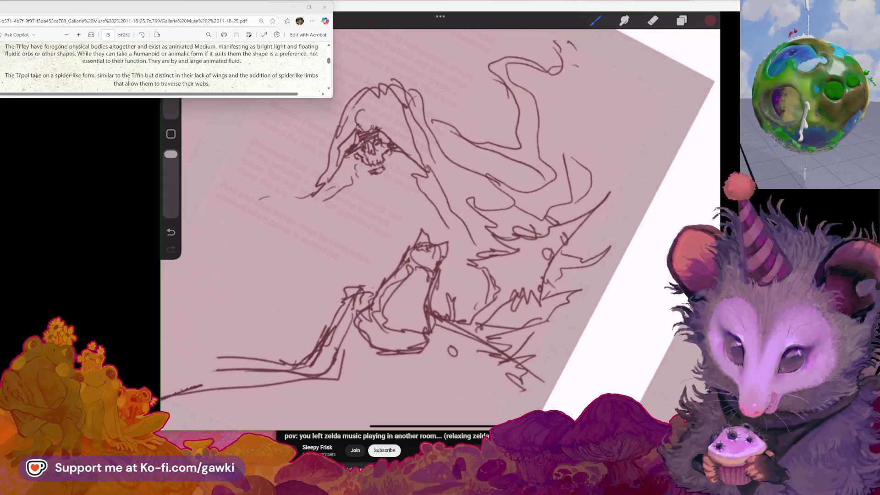
pyautogui.hotkey('ctrl', 'z')
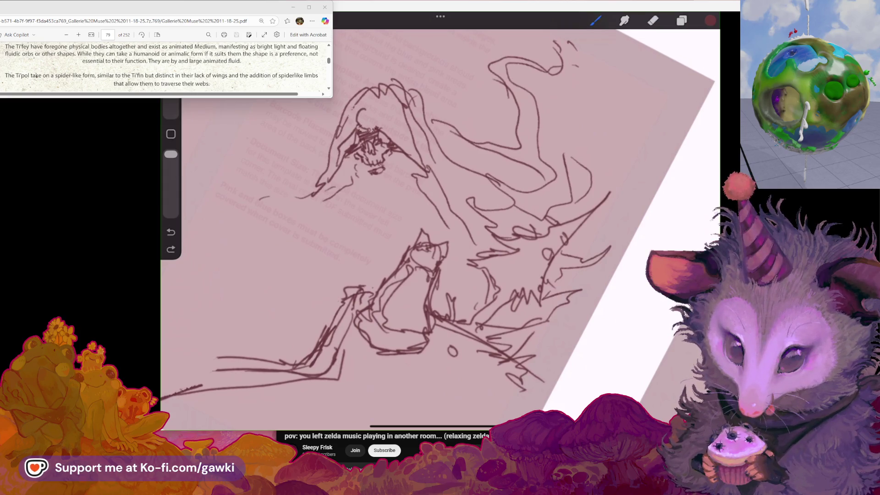
pyautogui.moveTo(354, 109)
pyautogui.mouseDown()
pyautogui.moveTo(342, 120)
pyautogui.moveTo(356, 77)
pyautogui.mouseUp()
pyautogui.moveTo(369, 109)
pyautogui.mouseDown()
pyautogui.moveTo(366, 77)
pyautogui.moveTo(383, 110)
pyautogui.moveTo(363, 116)
pyautogui.mouseUp()
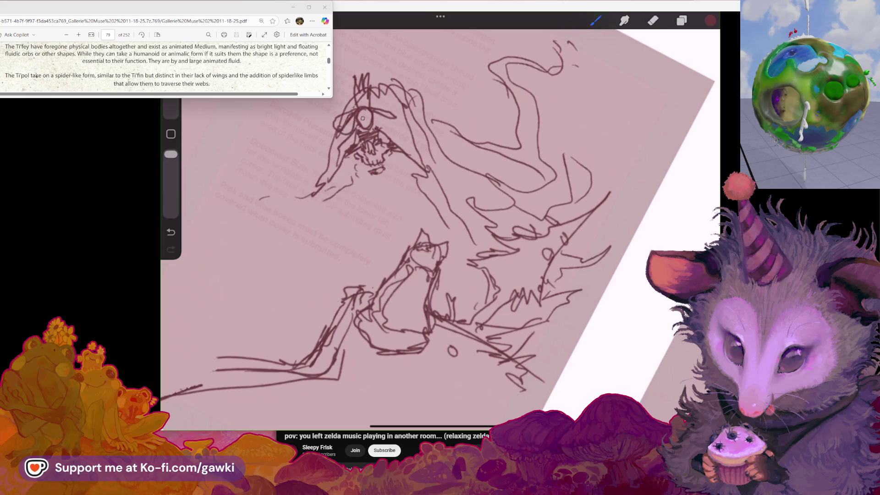
pyautogui.click(379, 117)
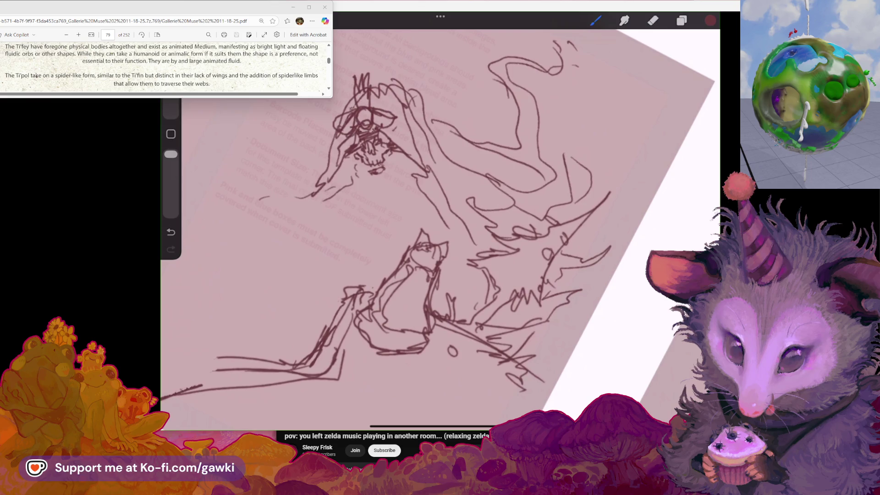
pyautogui.scroll(-3, 441, 229)
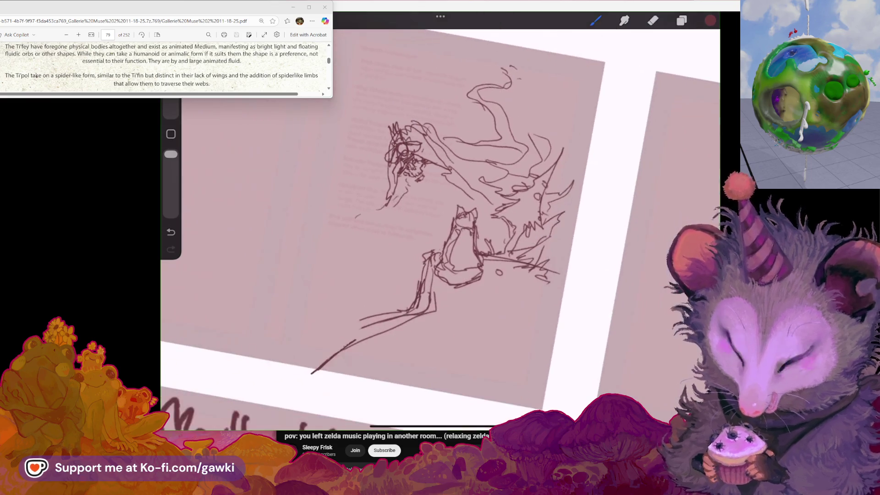
# Transform the whole creature sketch to reposition it within its card panel.
pyautogui.press('s')
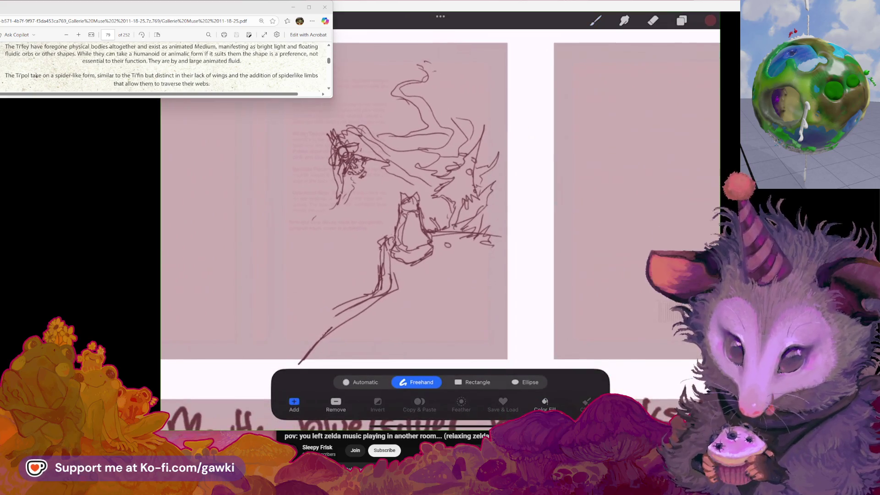
pyautogui.press('v')
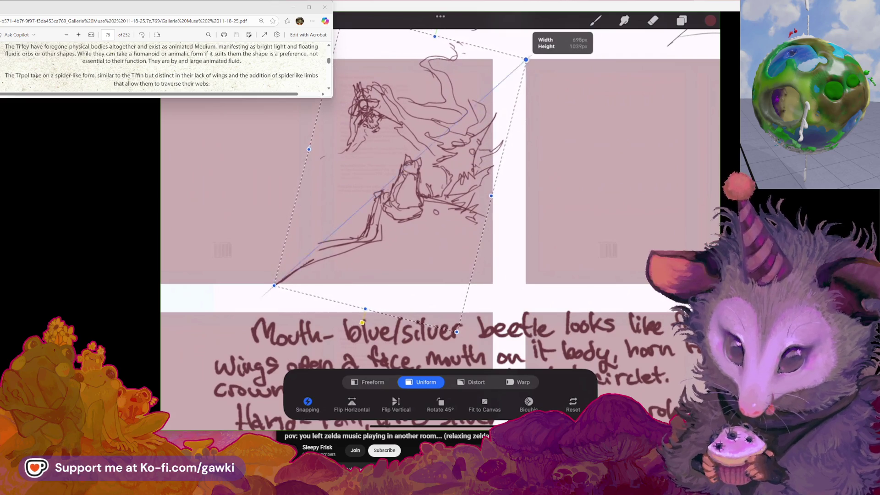
pyautogui.press('b')
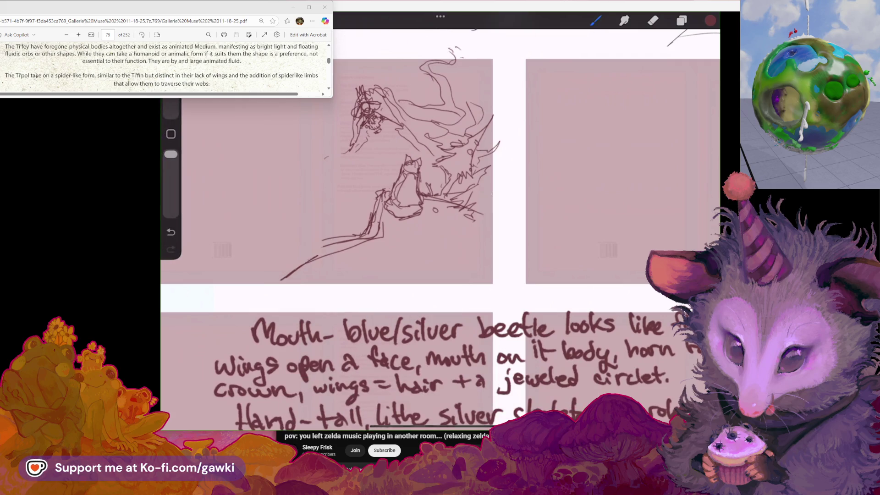
# Select the small seated figure, rotate it slightly, and add a stroke to its left side.
pyautogui.press('s')
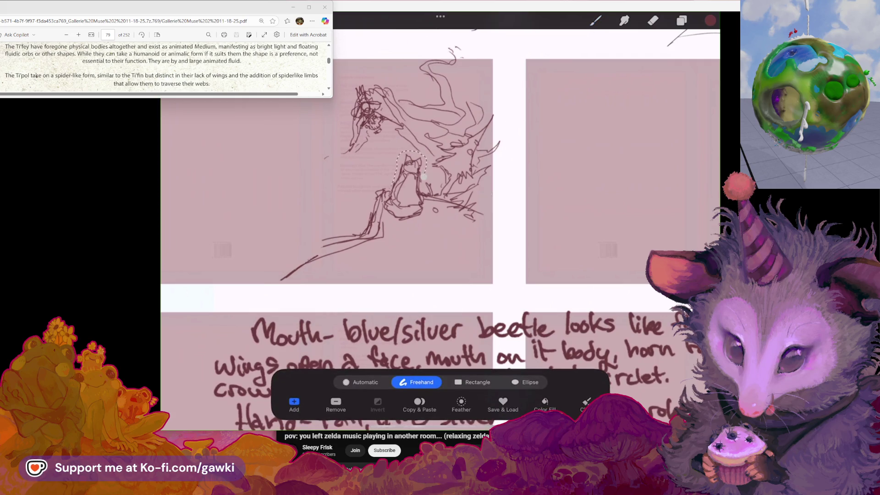
pyautogui.press('v')
pyautogui.moveTo(404, 139); pyautogui.dragTo(391, 139)
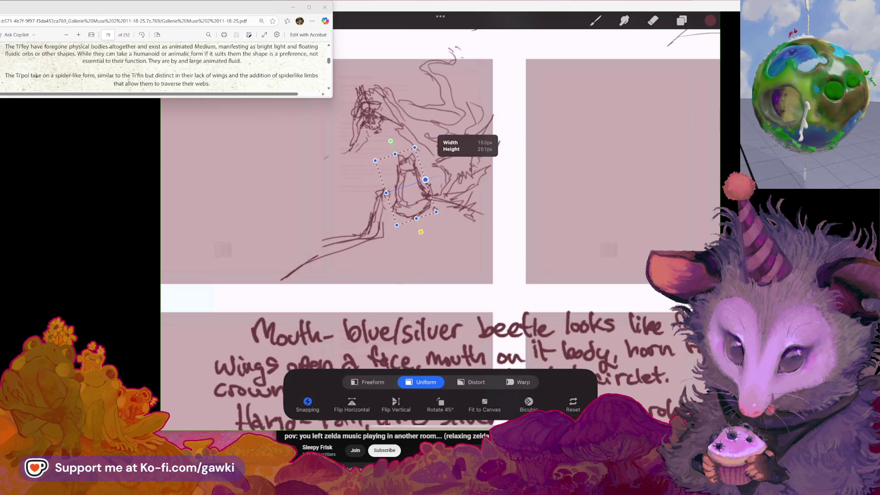
pyautogui.click(596, 20)
pyautogui.scroll(3, 403, 184)
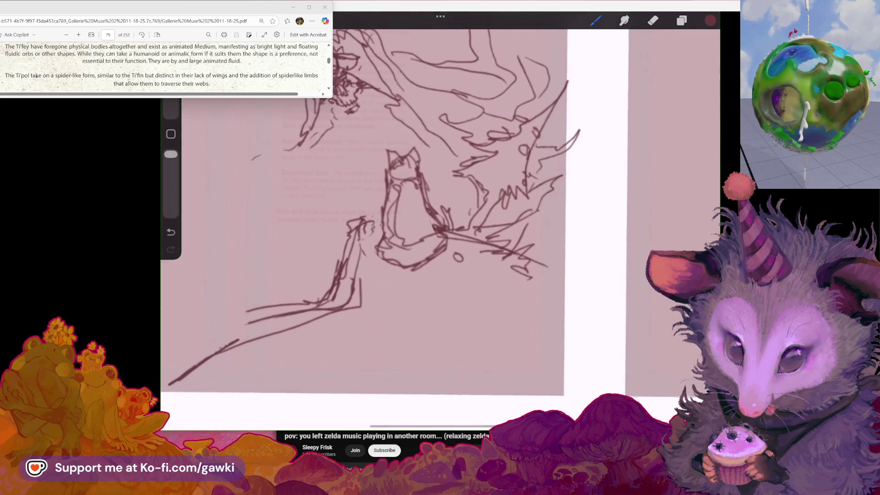
pyautogui.moveTo(382, 177); pyautogui.dragTo(369, 193)
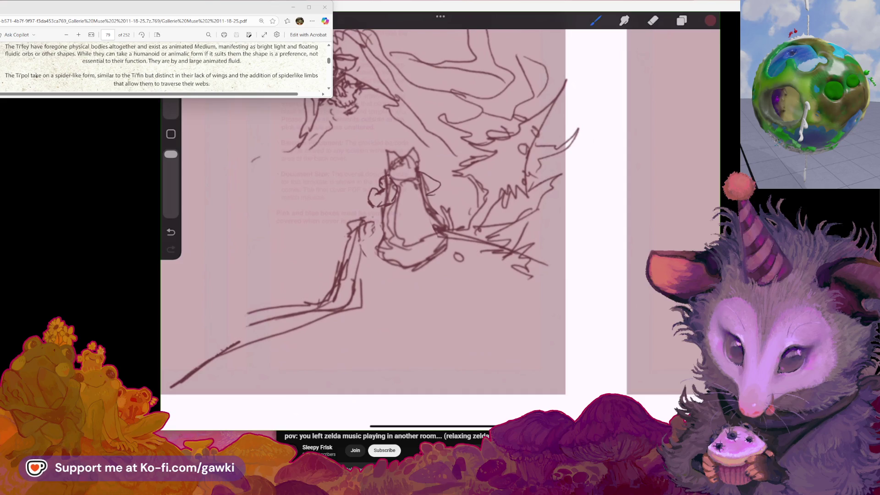
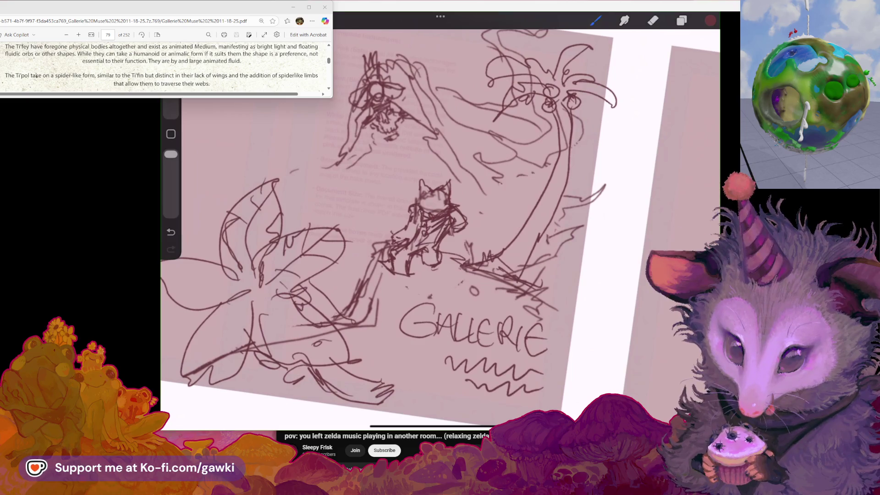
# Undo the last pencil stroke, then try a small dark stroke on the figure and undo it.
pyautogui.hotkey('ctrl', 'z')
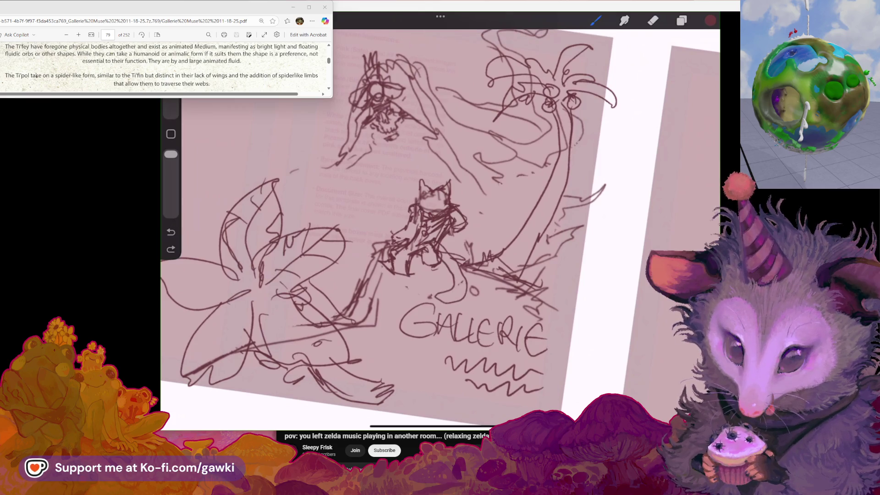
pyautogui.scroll(-5, 394, 220)
pyautogui.scroll(2, 429, 200)
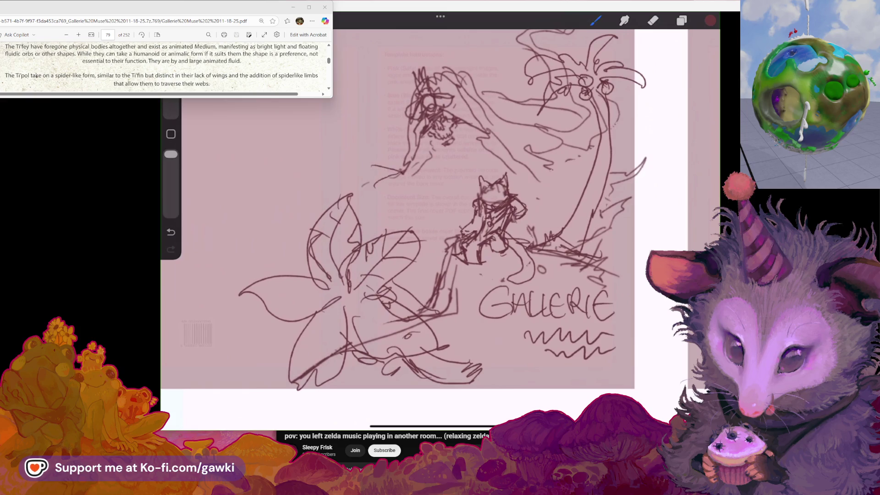
pyautogui.moveTo(388, 168); pyautogui.dragTo(401, 173)
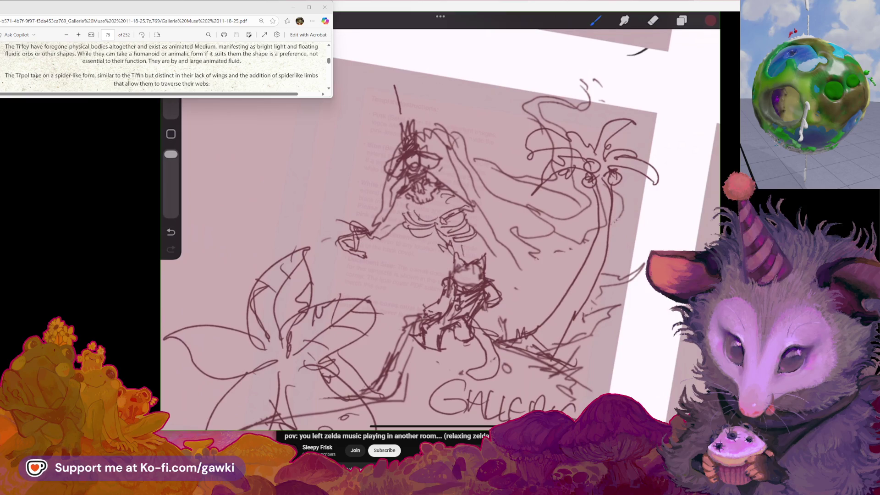
pyautogui.hotkey('ctrl', 'z')
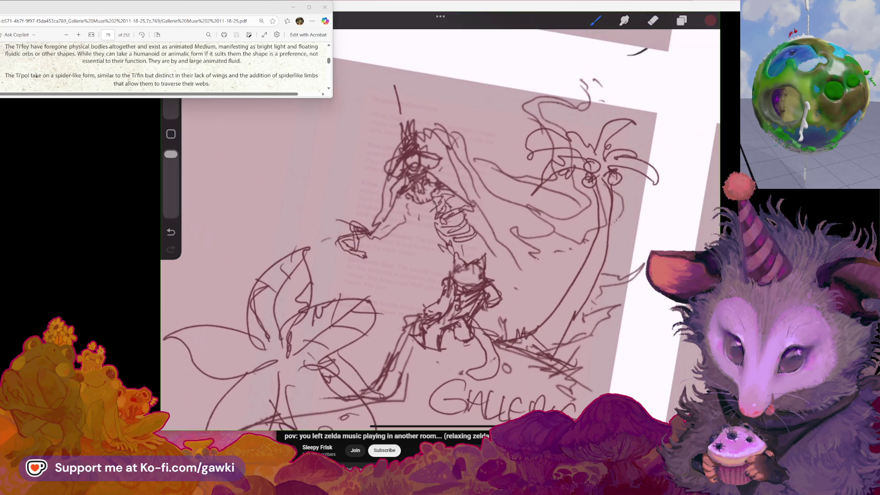
# Add short strokes and small marks to the winged figure's torso, undoing the stray ones.
pyautogui.moveTo(472, 209)
pyautogui.mouseDown()
pyautogui.moveTo(472, 225)
pyautogui.moveTo(431, 243)
pyautogui.mouseUp()
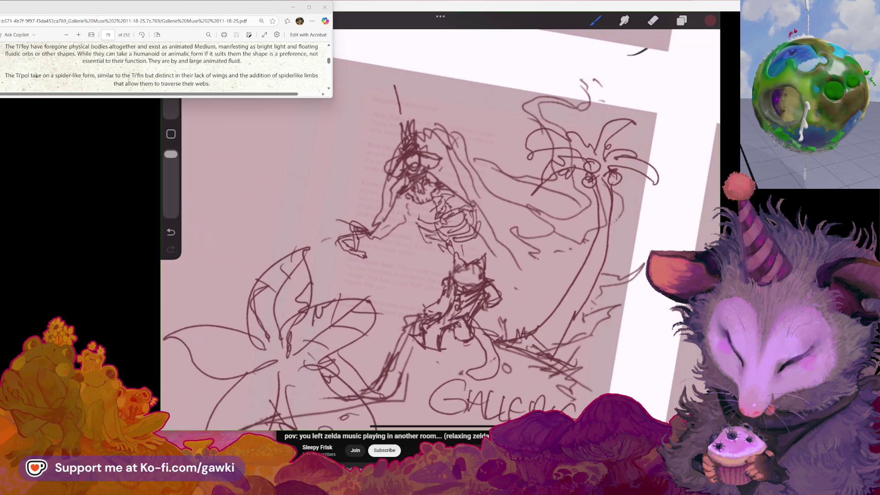
pyautogui.moveTo(352, 255)
pyautogui.mouseDown()
pyautogui.moveTo(369, 258)
pyautogui.moveTo(371, 276)
pyautogui.mouseUp()
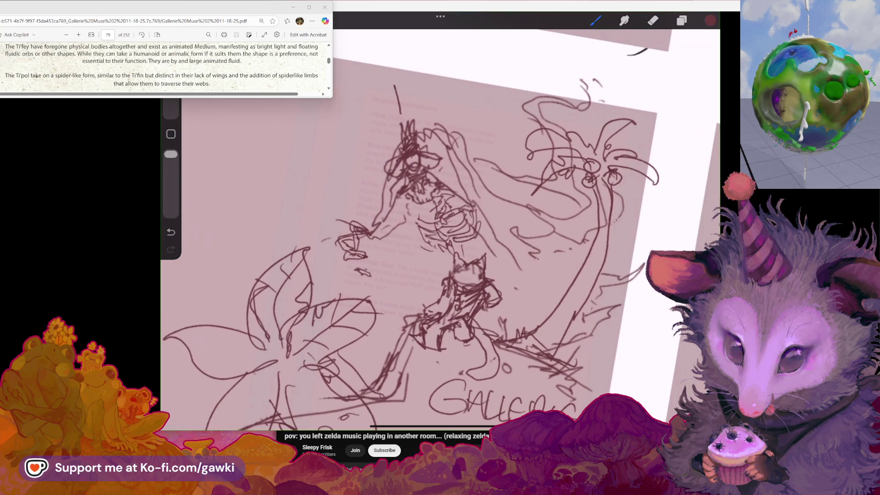
pyautogui.moveTo(413, 160)
pyautogui.mouseDown()
pyautogui.moveTo(419, 138)
pyautogui.moveTo(408, 160)
pyautogui.moveTo(429, 171)
pyautogui.moveTo(440, 115)
pyautogui.mouseUp()
pyautogui.moveTo(413, 183); pyautogui.dragTo(424, 172)
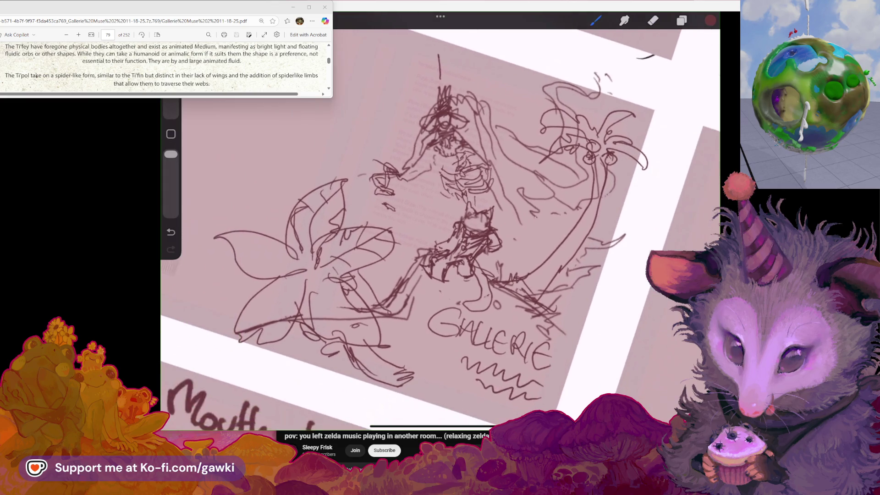
pyautogui.moveTo(458, 229)
pyautogui.mouseDown()
pyautogui.moveTo(468, 252)
pyautogui.moveTo(394, 253)
pyautogui.moveTo(467, 262)
pyautogui.moveTo(427, 211)
pyautogui.mouseUp()
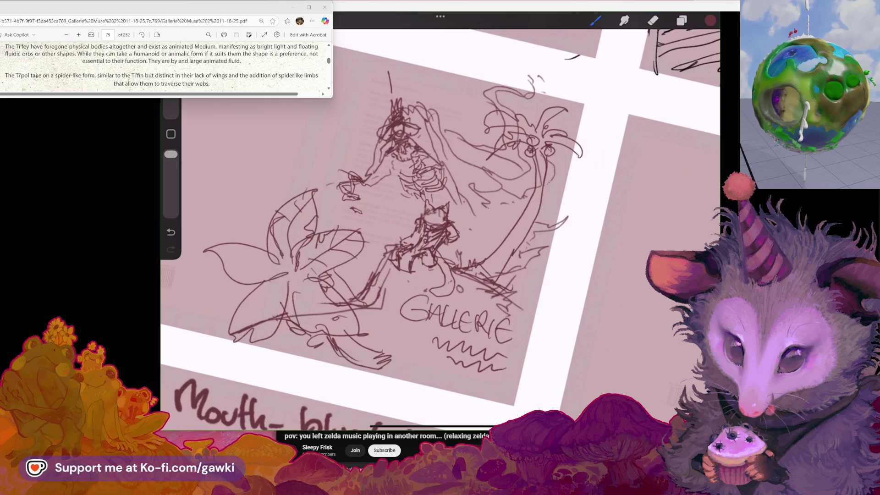
pyautogui.hotkey('ctrl', 'z')
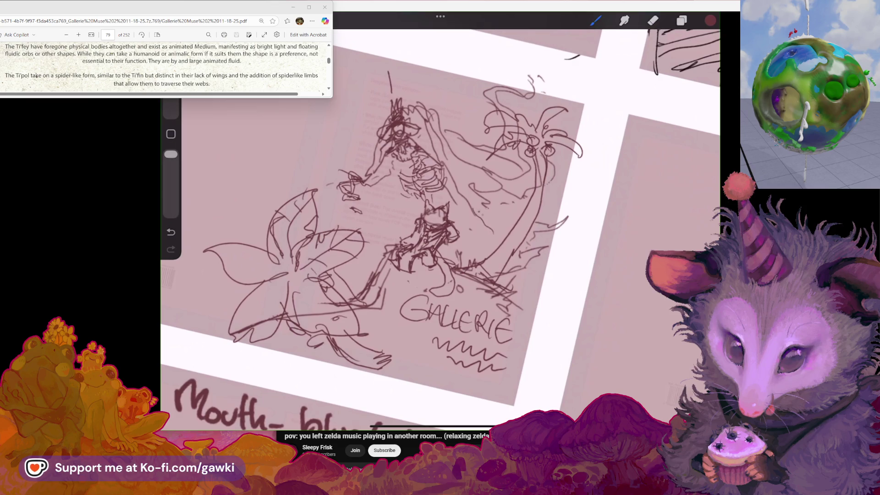
pyautogui.moveTo(472, 218); pyautogui.dragTo(495, 235)
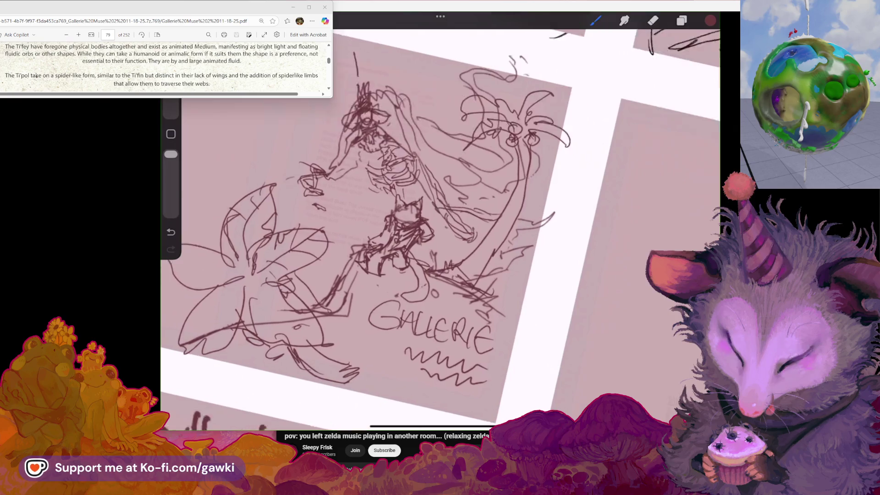
pyautogui.hotkey('ctrl', 'z')
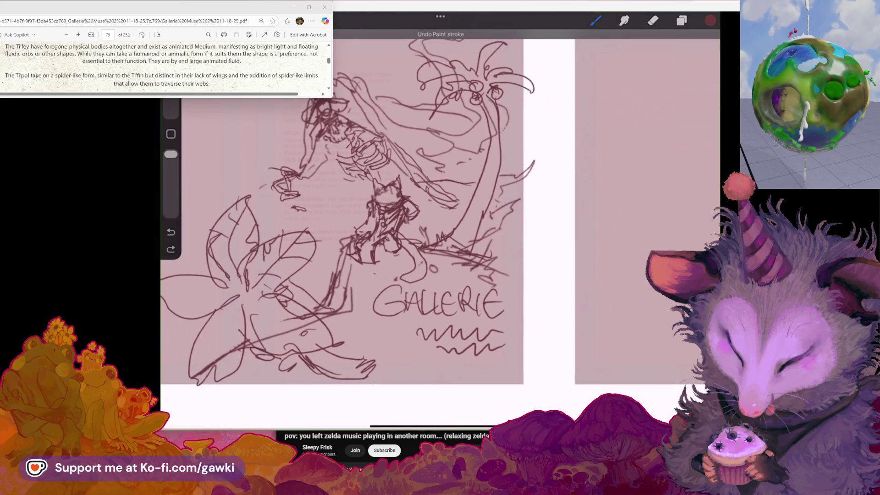
# Zoom out to review the GALLERIE thumbnail and undo the stray stroke near the top.
pyautogui.scroll(3, 353, 229)
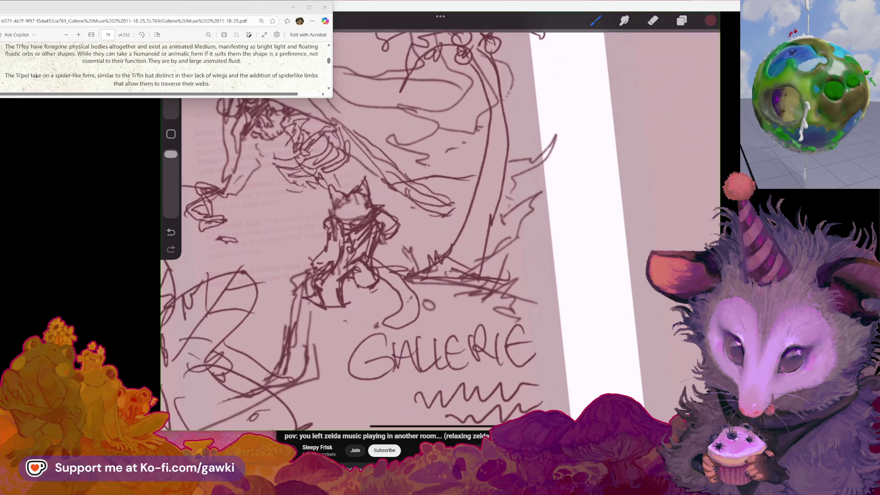
pyautogui.scroll(-5, 370, 229)
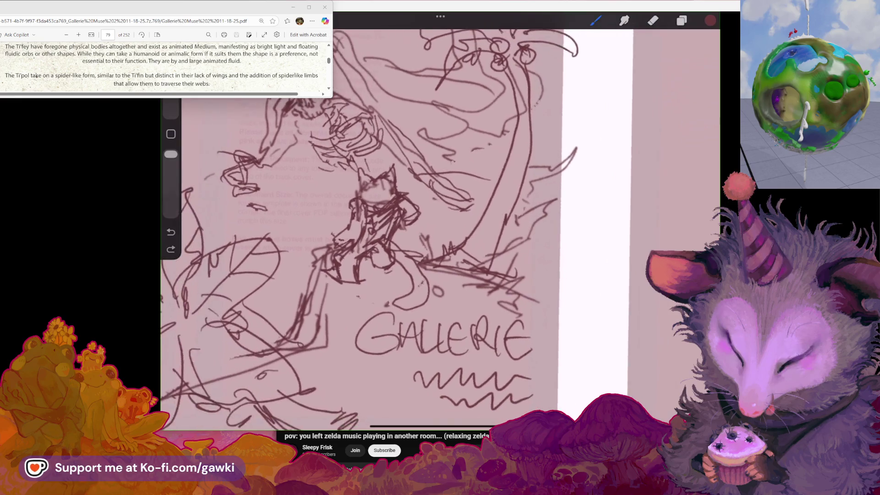
pyautogui.scroll(2, 372, 198)
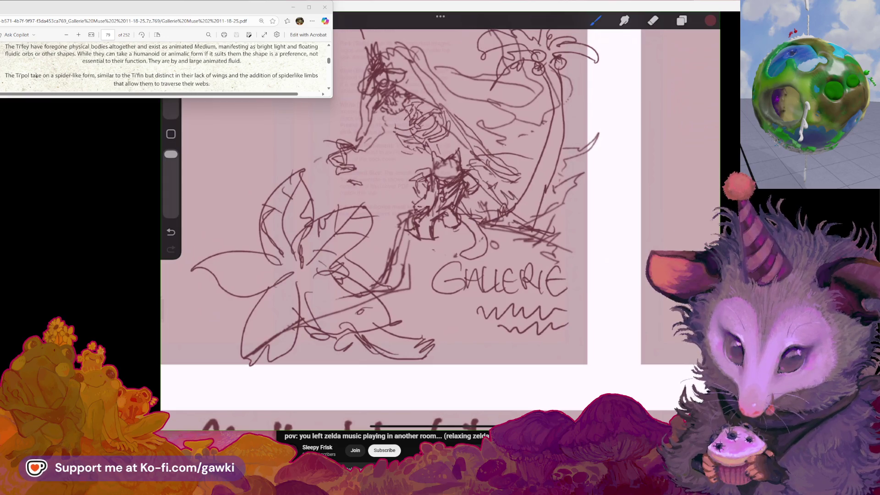
pyautogui.scroll(-3, 381, 197)
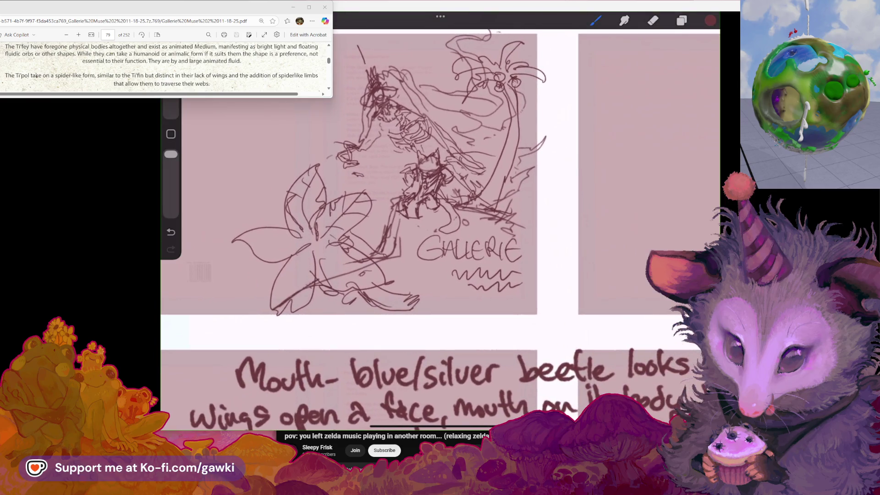
pyautogui.scroll(-2, 367, 184)
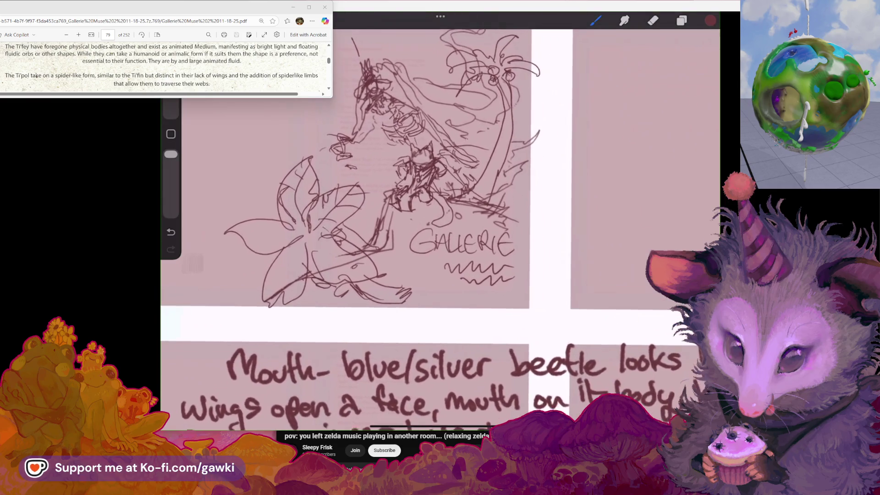
pyautogui.scroll(-2, 344, 169)
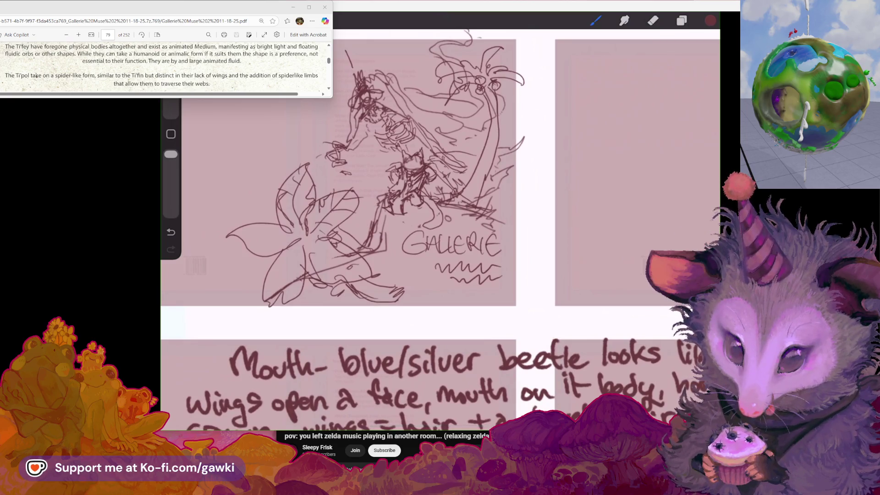
pyautogui.scroll(-2, 367, 183)
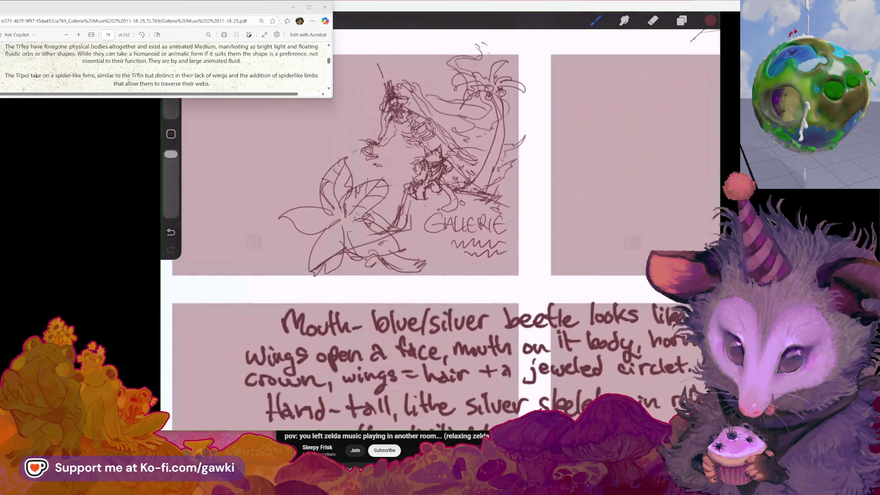
pyautogui.scroll(3, 440, 229)
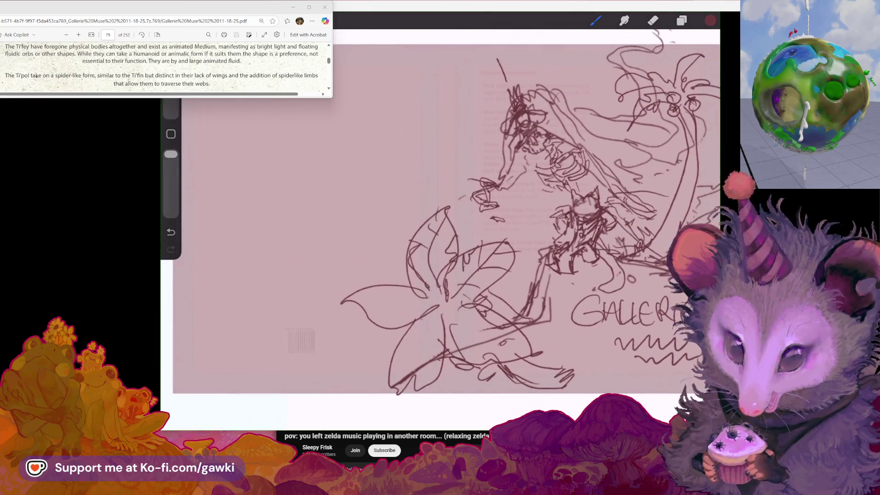
pyautogui.hotkey('ctrl', 'z')
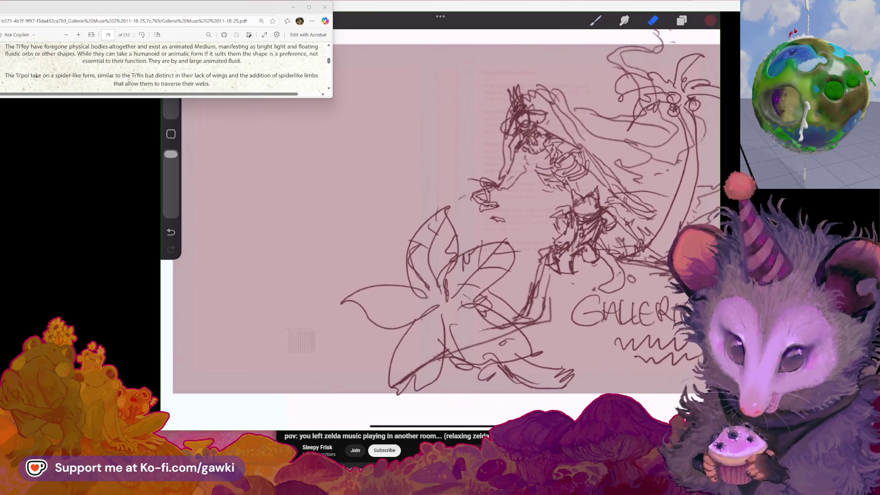
# Move the view over to the blank panel next to the thumbnail.
pyautogui.scroll(-2, 440, 206)
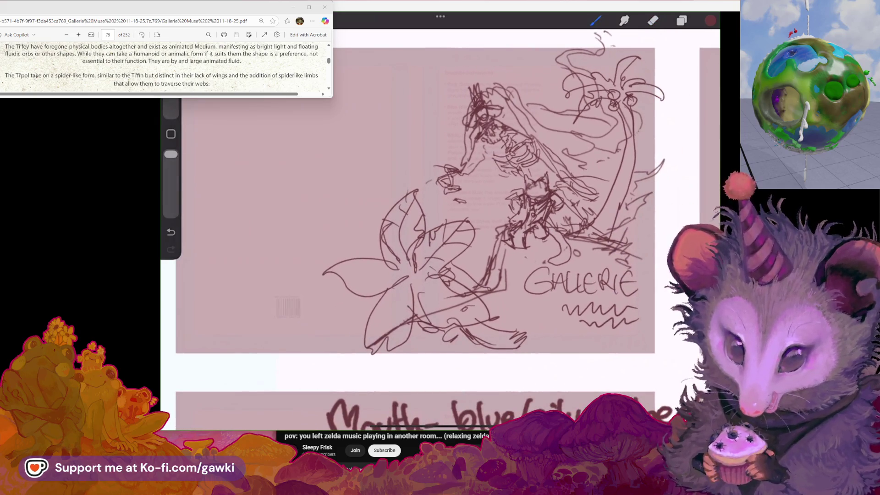
pyautogui.scroll(3, 440, 229)
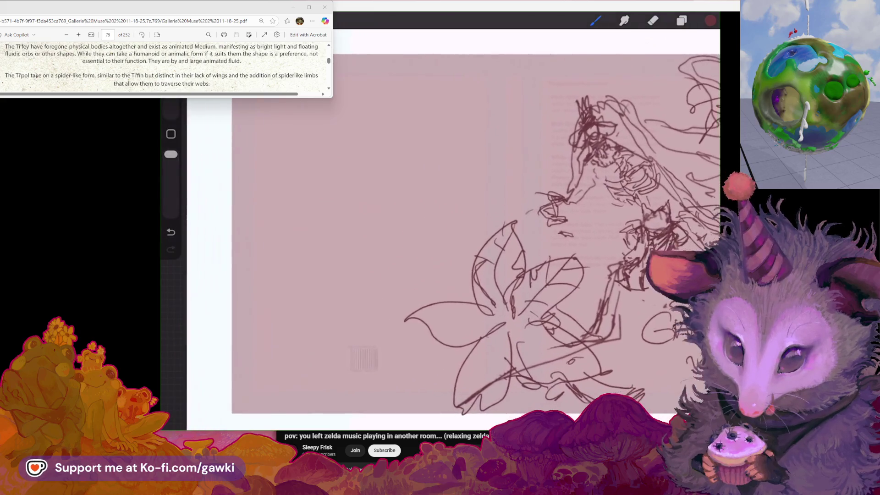
pyautogui.scroll(3, 440, 220)
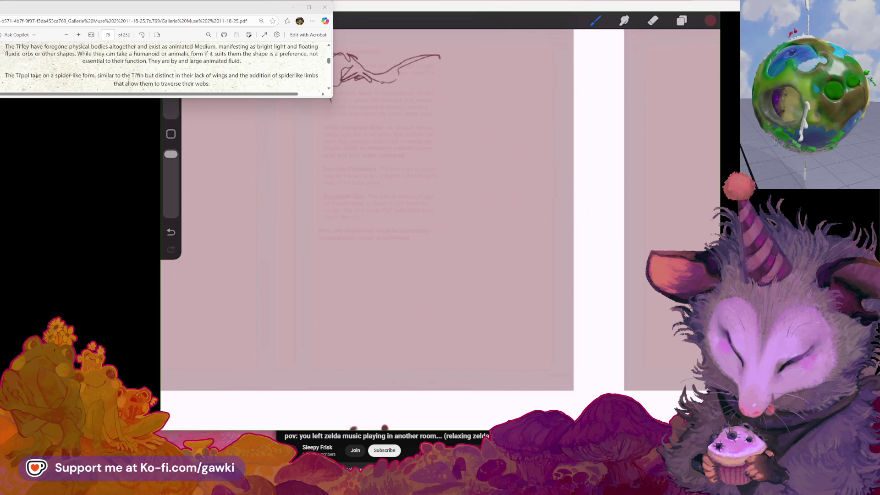
# Scribble the skeleton's head and ribcage and its lower body, undoing a misplaced leg stroke.
pyautogui.moveTo(345, 84)
pyautogui.mouseDown()
pyautogui.moveTo(357, 92)
pyautogui.moveTo(345, 172)
pyautogui.mouseUp()
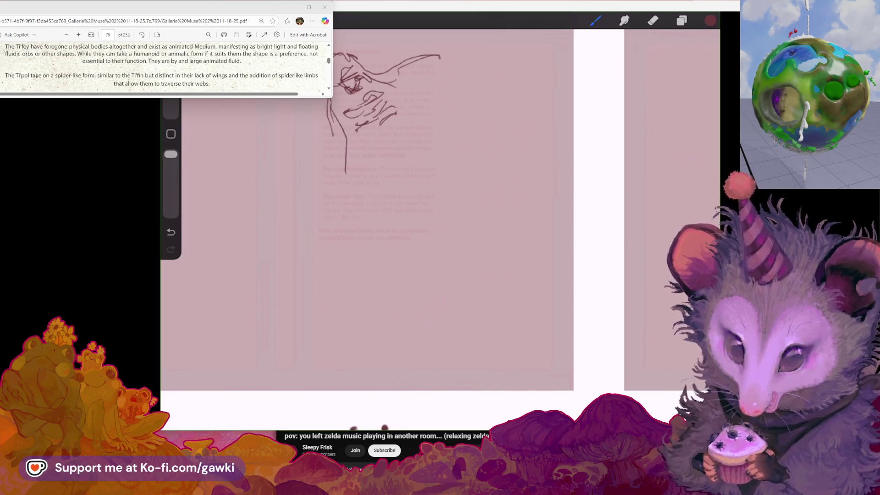
pyautogui.moveTo(366, 206); pyautogui.dragTo(403, 229)
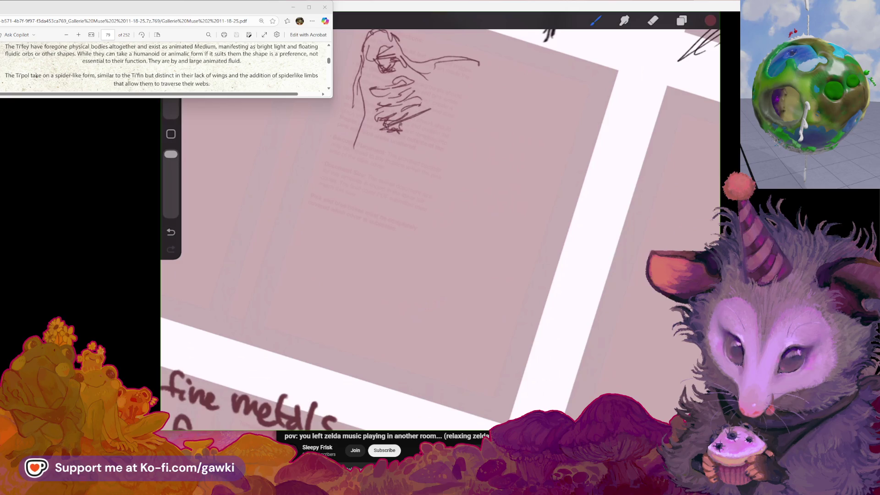
pyautogui.moveTo(412, 126)
pyautogui.mouseDown()
pyautogui.moveTo(381, 153)
pyautogui.moveTo(433, 153)
pyautogui.mouseUp()
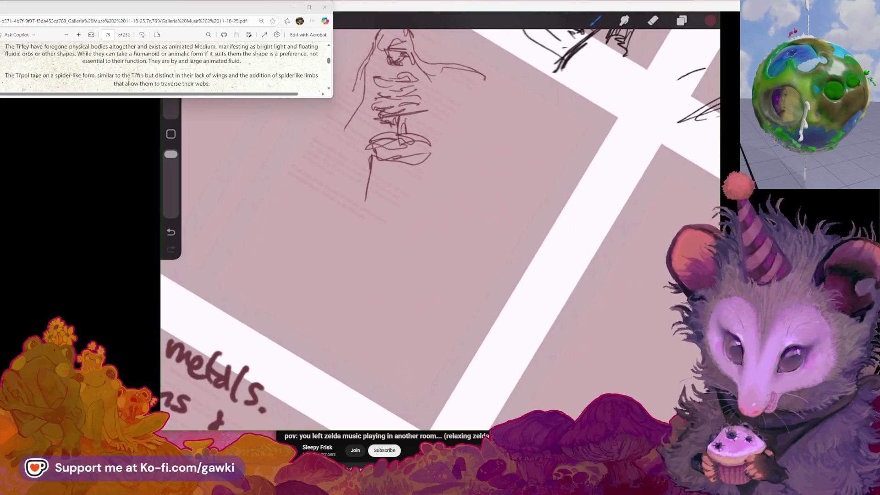
pyautogui.moveTo(377, 193); pyautogui.dragTo(379, 211)
pyautogui.hotkey('ctrl', 'z')
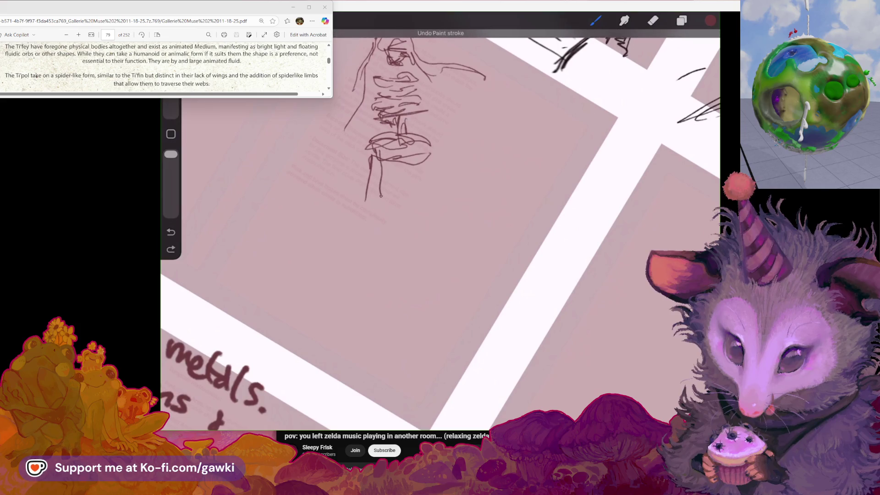
# Draw a second pair of legs and extend the skeleton's legs further down.
pyautogui.moveTo(435, 146)
pyautogui.mouseDown()
pyautogui.moveTo(439, 195)
pyautogui.moveTo(430, 192)
pyautogui.moveTo(446, 220)
pyautogui.mouseUp()
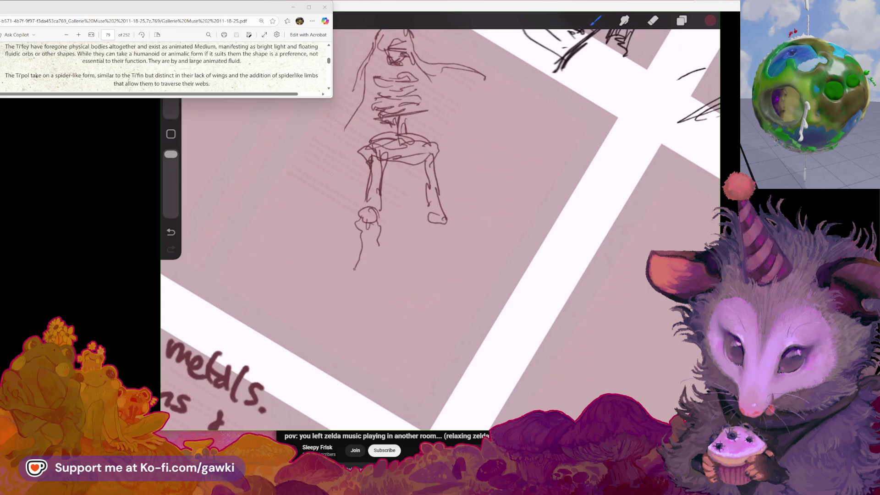
pyautogui.moveTo(378, 232); pyautogui.dragTo(374, 292)
pyautogui.moveTo(372, 247); pyautogui.dragTo(366, 298)
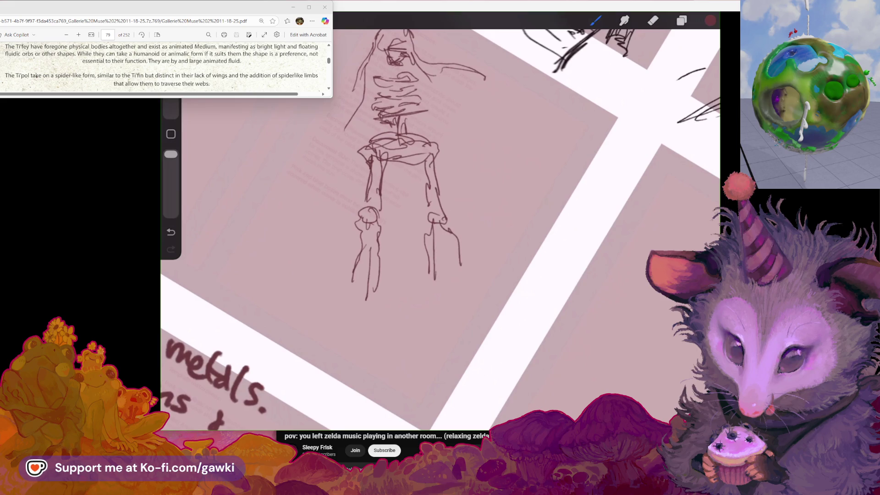
pyautogui.scroll(-3, 440, 229)
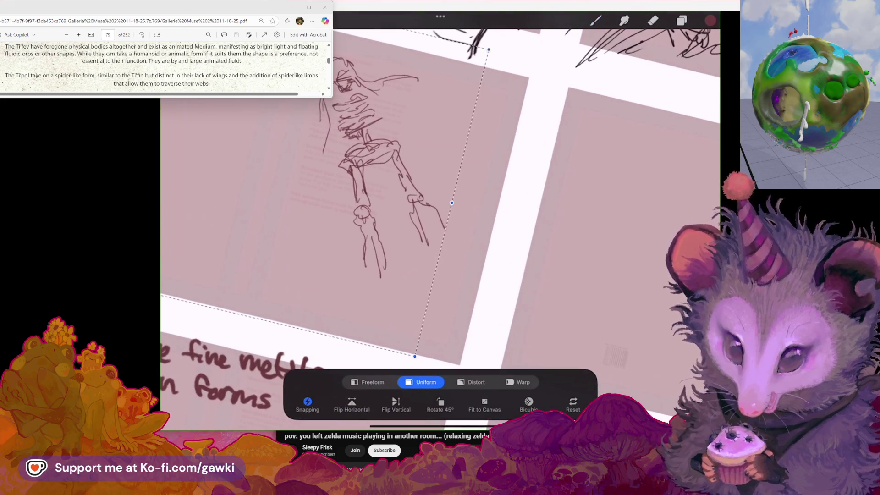
# Freehand-select the skeleton and warp it, shifting its corners and legs to the right.
pyautogui.scroll(-3, 440, 229)
pyautogui.press('s')
pyautogui.moveTo(474, 100)
pyautogui.mouseDown()
pyautogui.moveTo(398, 85)
pyautogui.moveTo(480, 260)
pyautogui.mouseUp()
pyautogui.press('v')
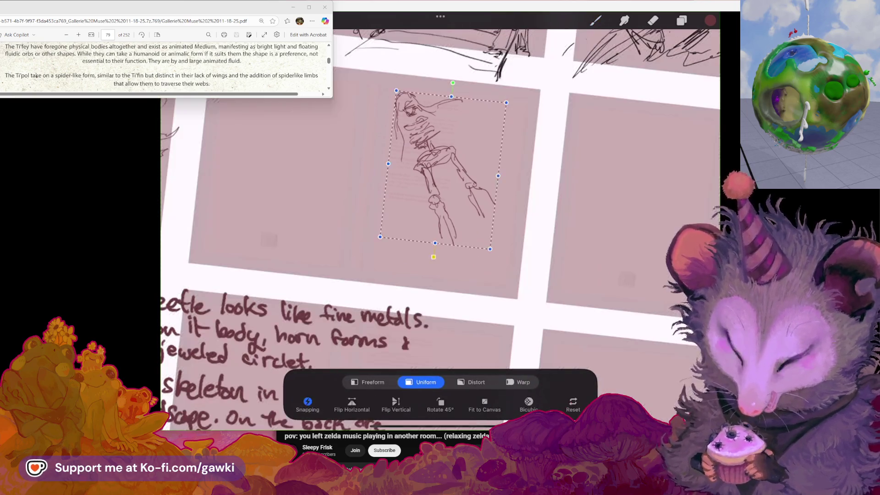
pyautogui.moveTo(426, 146); pyautogui.dragTo(442, 135)
pyautogui.moveTo(427, 216); pyautogui.dragTo(433, 216)
pyautogui.moveTo(372, 73); pyautogui.dragTo(391, 74)
pyautogui.moveTo(507, 88); pyautogui.dragTo(507, 92)
pyautogui.moveTo(452, 183); pyautogui.dragTo(458, 181)
pyautogui.moveTo(488, 265); pyautogui.dragTo(497, 254)
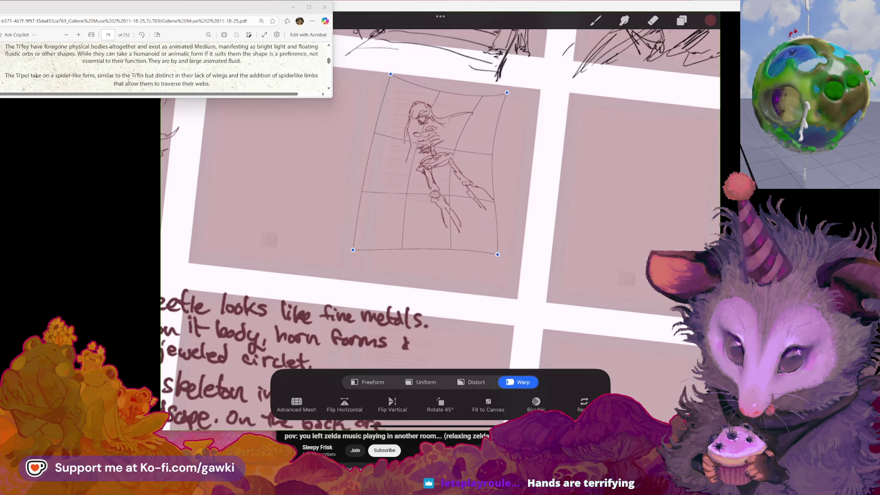
pyautogui.click(595, 20)
# Lasso the skeleton again and uniformly rotate it upright and resize it.
pyautogui.press('s')
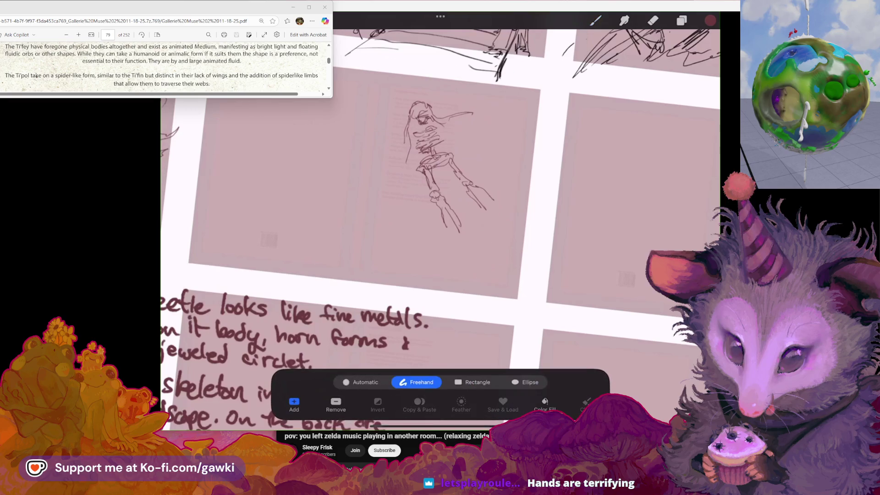
pyautogui.moveTo(458, 96); pyautogui.dragTo(454, 97)
pyautogui.press('v')
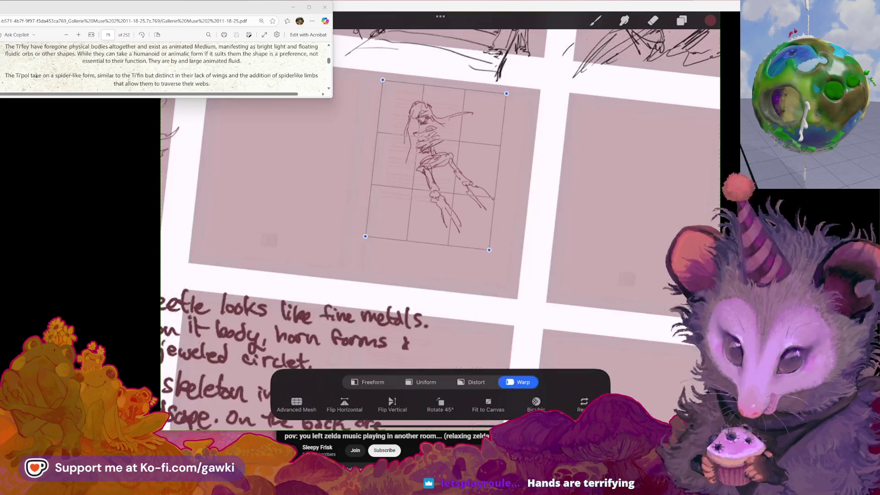
pyautogui.click(421, 382)
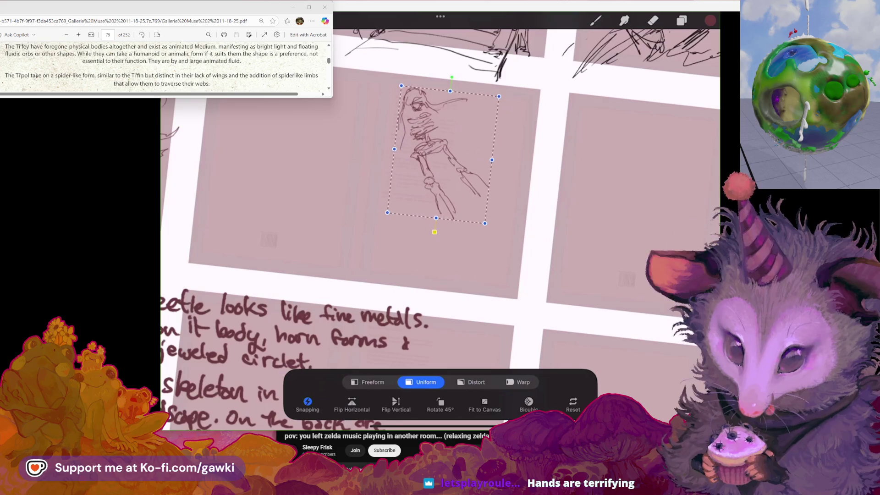
pyautogui.moveTo(454, 79); pyautogui.dragTo(446, 88)
pyautogui.click(595, 20)
pyautogui.scroll(3, 413, 206)
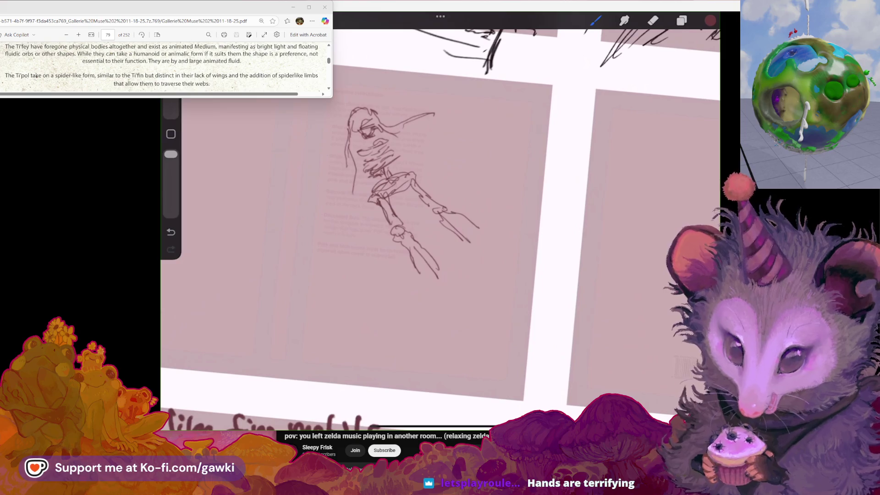
# Add strokes beside the skeleton's head and neck, then undo the stray arc and small marks.
pyautogui.moveTo(349, 122); pyautogui.dragTo(360, 163)
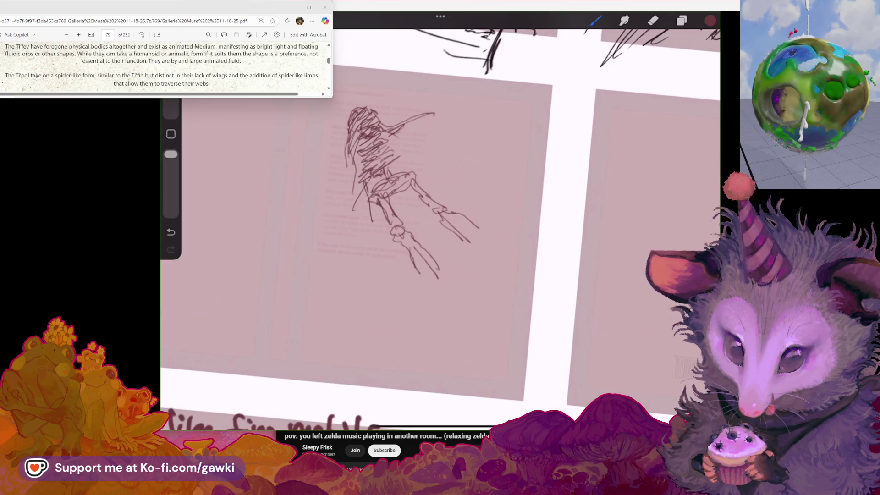
pyautogui.moveTo(362, 115)
pyautogui.mouseDown()
pyautogui.moveTo(344, 88)
pyautogui.moveTo(314, 118)
pyautogui.moveTo(305, 103)
pyautogui.mouseUp()
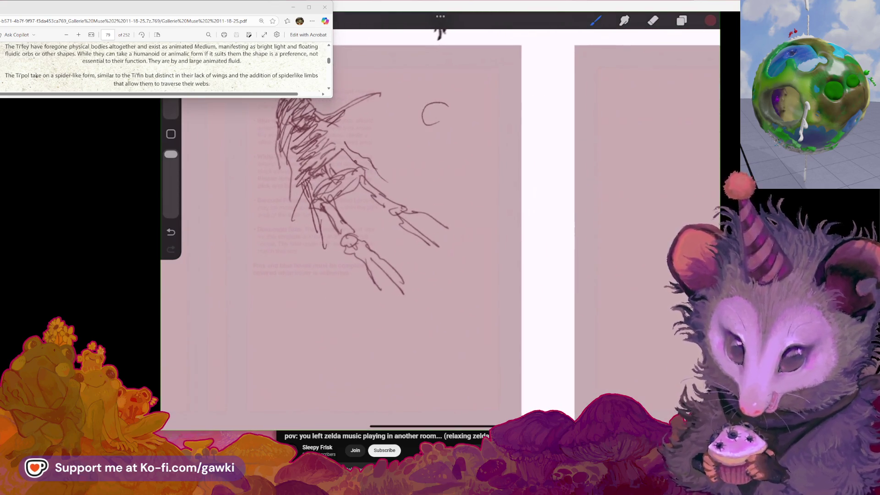
pyautogui.hotkey('ctrl', 'z')
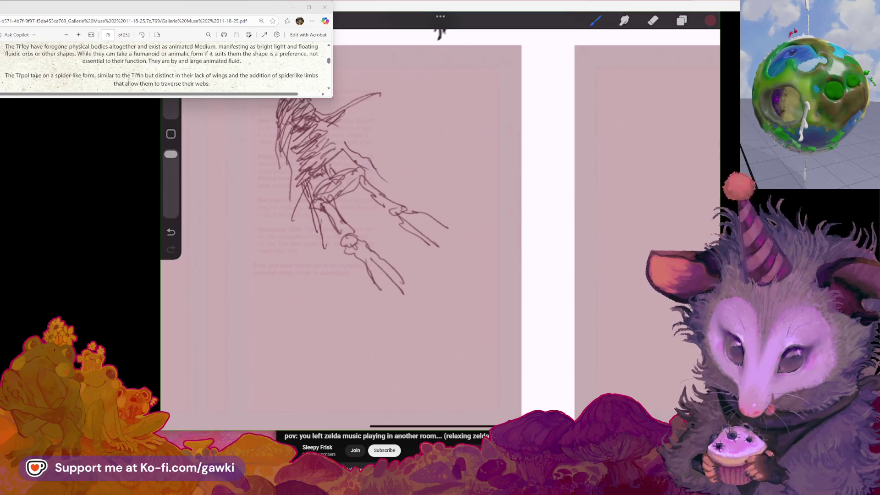
pyautogui.hotkey('ctrl', 'z')
pyautogui.hotkey('ctrl', 'shift', 'z')
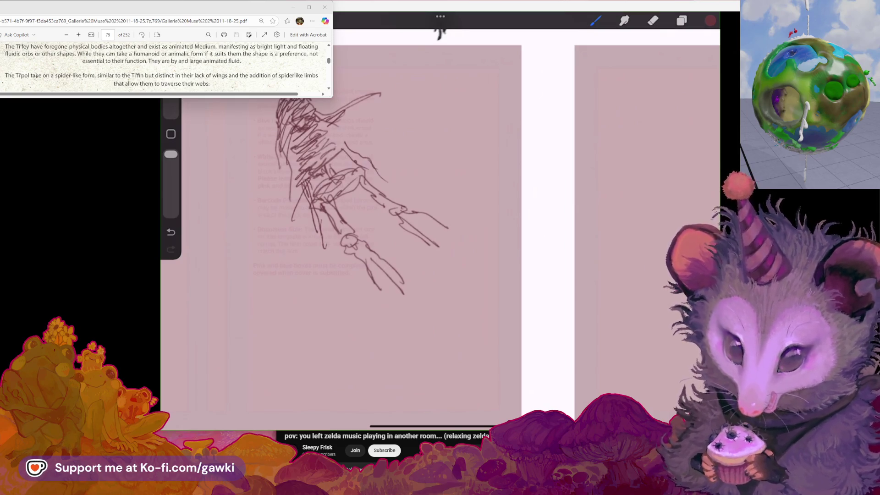
pyautogui.hotkey('ctrl', 'z')
pyautogui.hotkey('ctrl', 'shift', 'z')
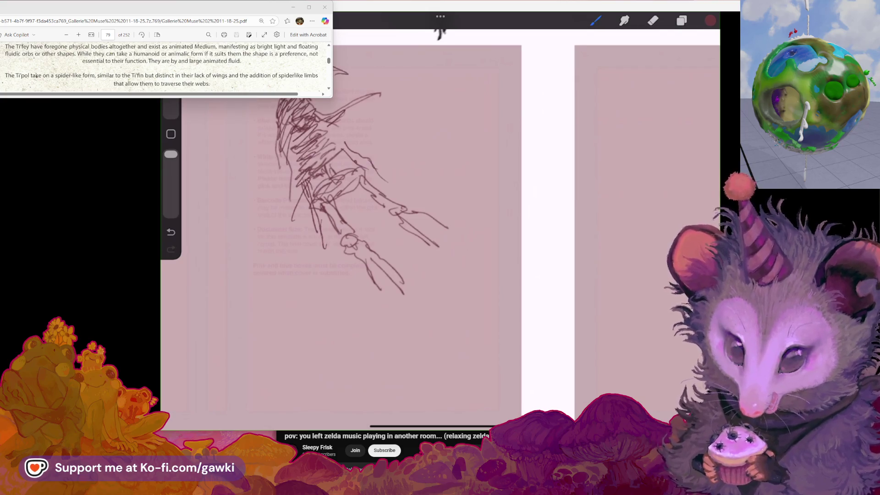
pyautogui.hotkey('ctrl', 'z')
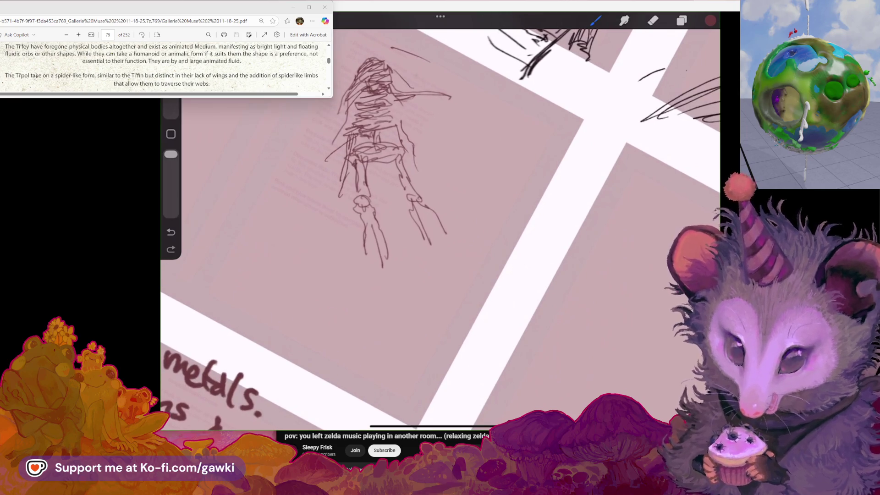
pyautogui.hotkey('ctrl', 'z')
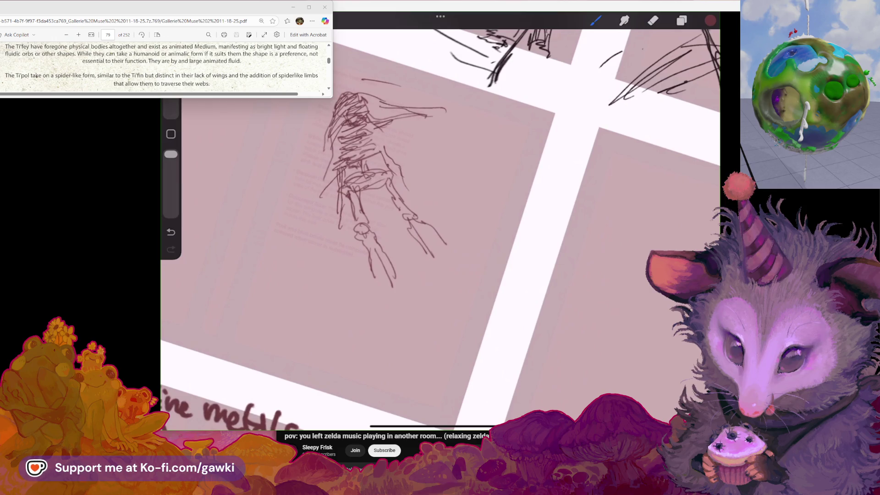
pyautogui.hotkey('ctrl', 'z')
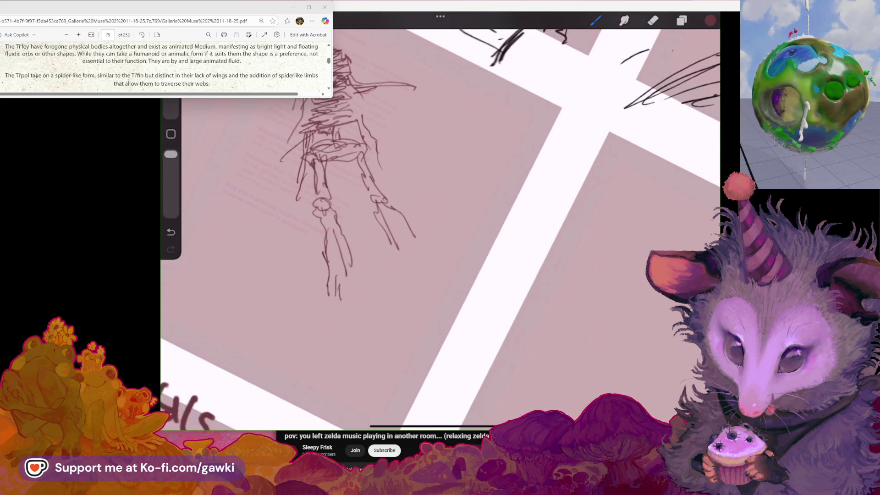
# Draw a small star and tiny dot above the figure, dropping a curved top stroke.
pyautogui.moveTo(335, 54); pyautogui.dragTo(393, 48)
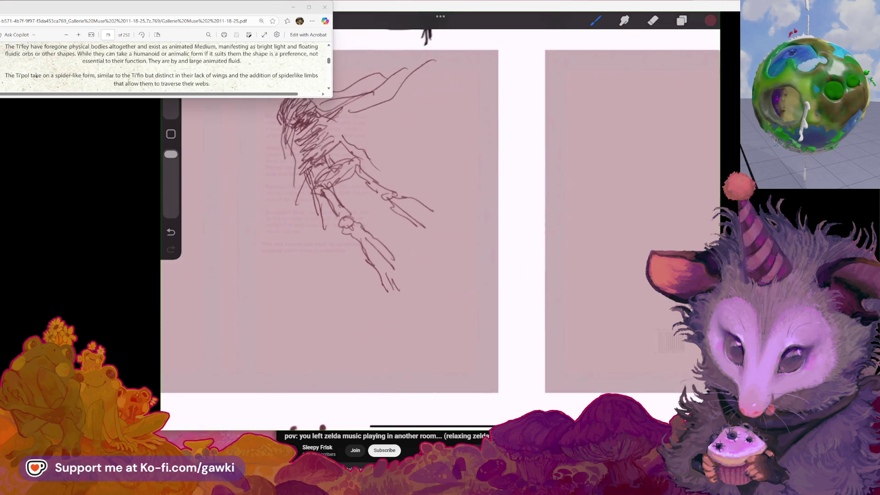
pyautogui.hotkey('ctrl', 'z')
pyautogui.moveTo(328, 104); pyautogui.dragTo(366, 91)
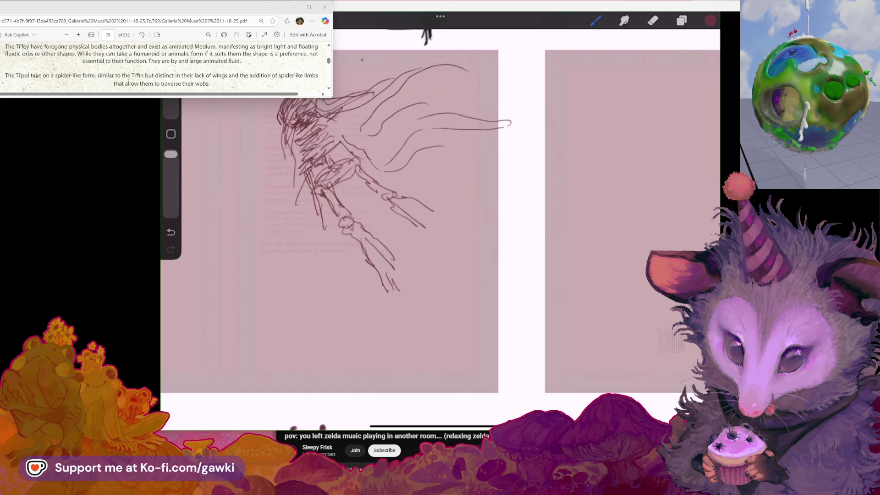
pyautogui.moveTo(362, 58); pyautogui.dragTo(365, 72)
pyautogui.moveTo(344, 77); pyautogui.dragTo(345, 80)
pyautogui.hotkey('ctrl', 'z')
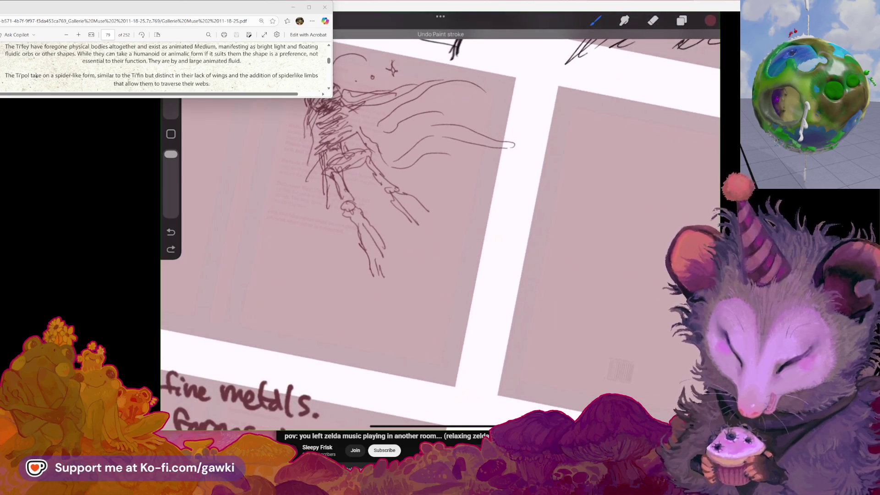
# Draw a round shape beside the figure, smudge stray stroke ends, and remove a ground line.
pyautogui.moveTo(306, 202); pyautogui.dragTo(302, 198)
pyautogui.scroll(1, 330, 214)
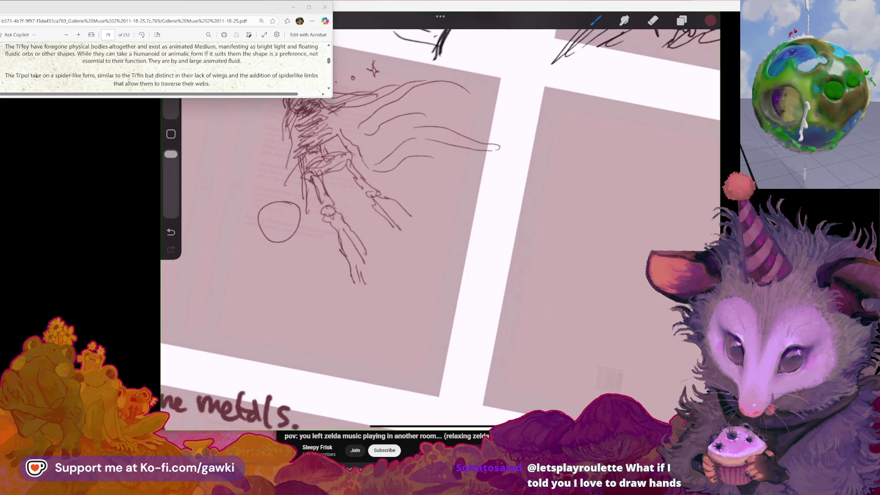
pyautogui.scroll(-2, 330, 230)
pyautogui.scroll(-2, 330, 183)
pyautogui.press('s')
pyautogui.moveTo(433, 144); pyautogui.dragTo(408, 126)
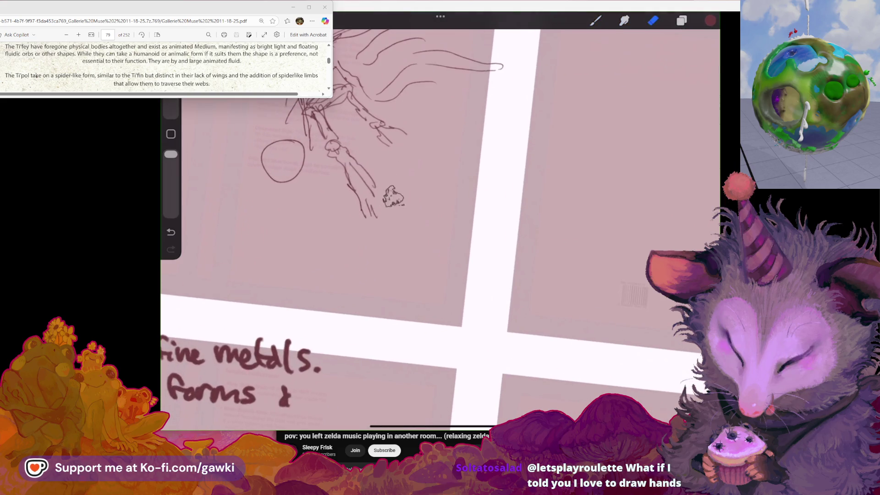
pyautogui.moveTo(348, 204); pyautogui.dragTo(371, 241)
pyautogui.click(596, 20)
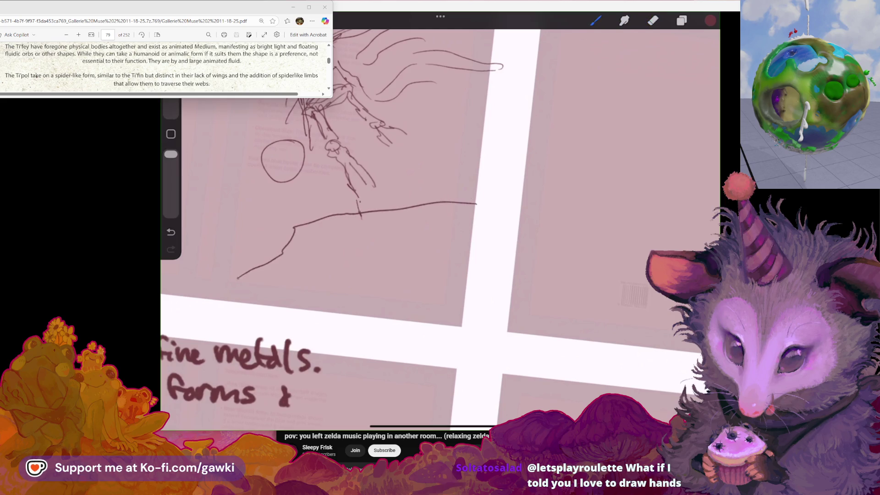
pyautogui.scroll(2, 344, 229)
pyautogui.scroll(-2, 412, 206)
pyautogui.hotkey('ctrl', 'z')
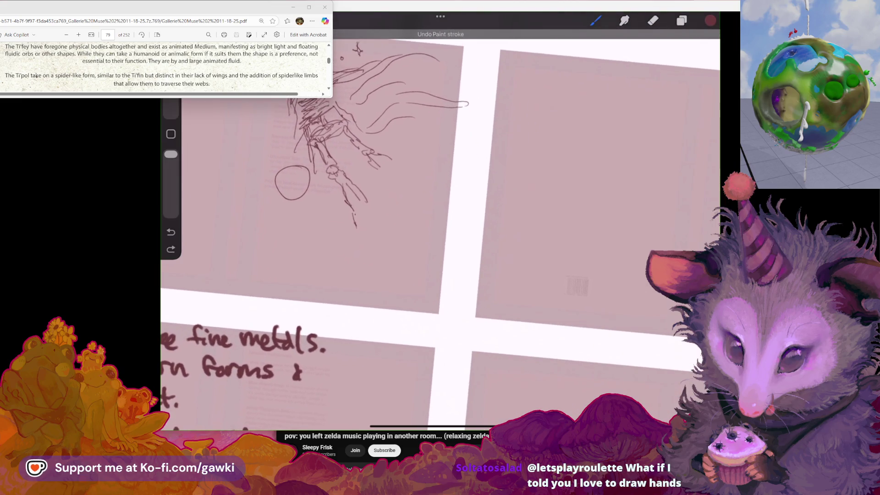
# Erase the scribbled patch near the figure's hand.
pyautogui.hscroll(-2, 441, 220)
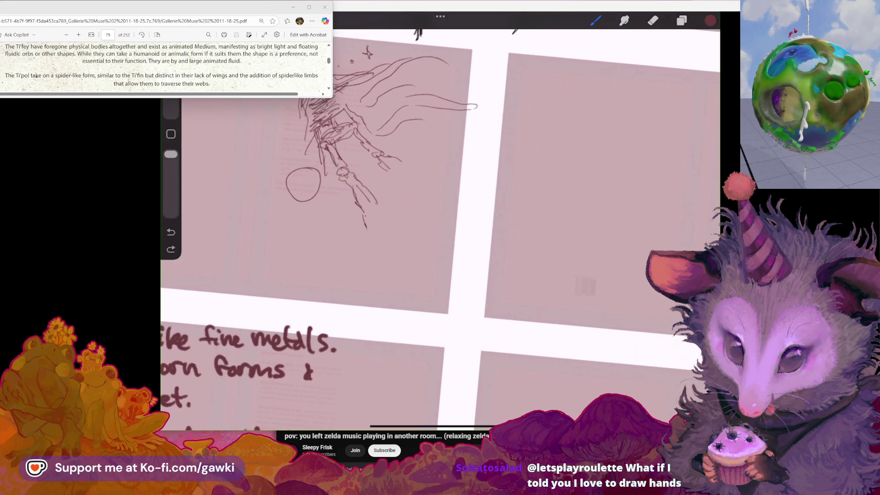
pyautogui.hscroll(-3, 440, 220)
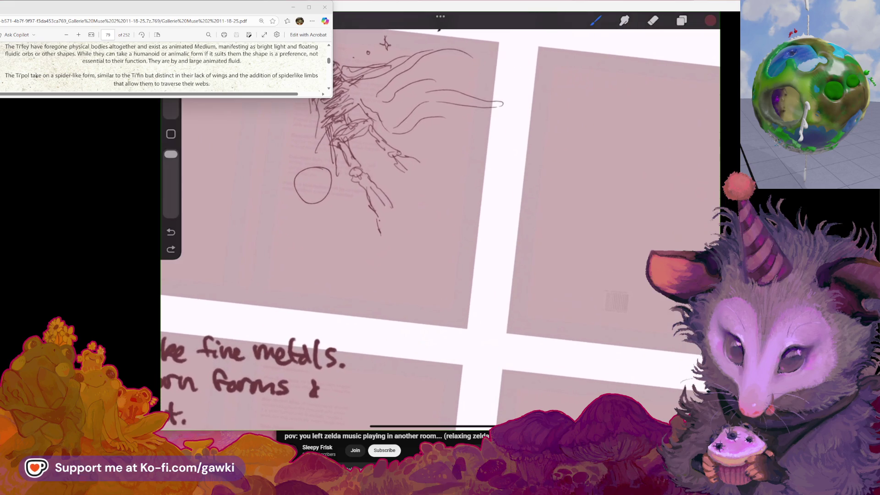
pyautogui.hscroll(3, 440, 220)
pyautogui.hscroll(-5, 440, 220)
pyautogui.scroll(5, 367, 184)
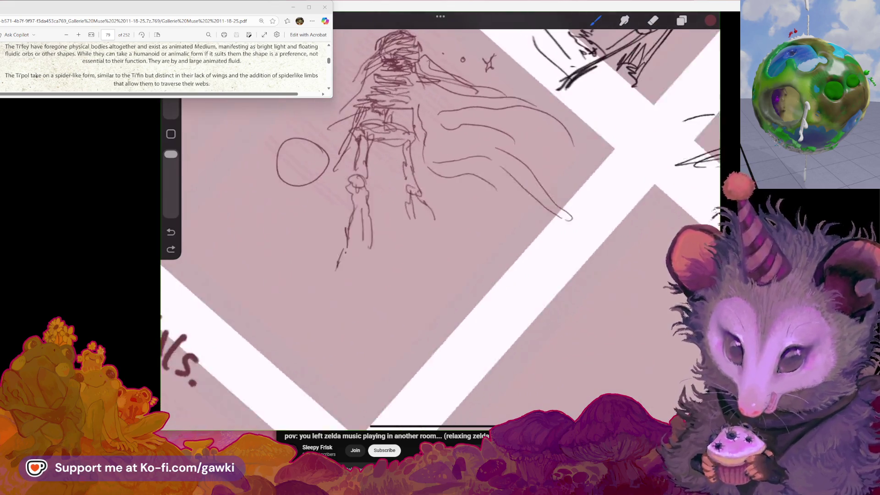
pyautogui.click(595, 20)
pyautogui.moveTo(413, 229); pyautogui.dragTo(401, 259)
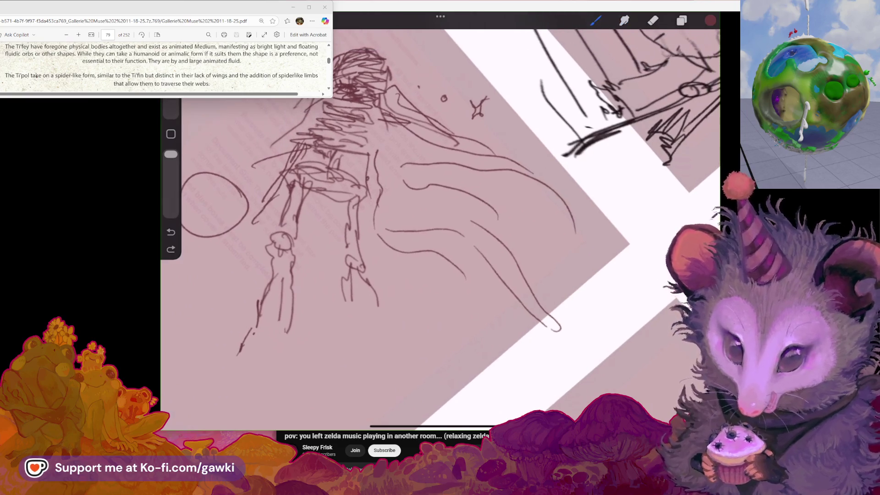
pyautogui.click(653, 20)
pyautogui.moveTo(373, 175); pyautogui.dragTo(434, 245)
pyautogui.click(596, 20)
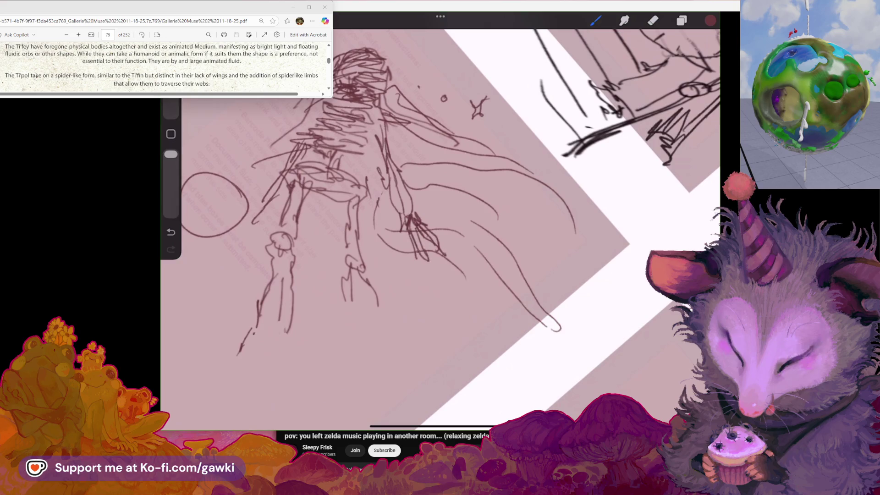
# Add short strokes beside the circle and on the lower part of the figure.
pyautogui.scroll(-3, 440, 229)
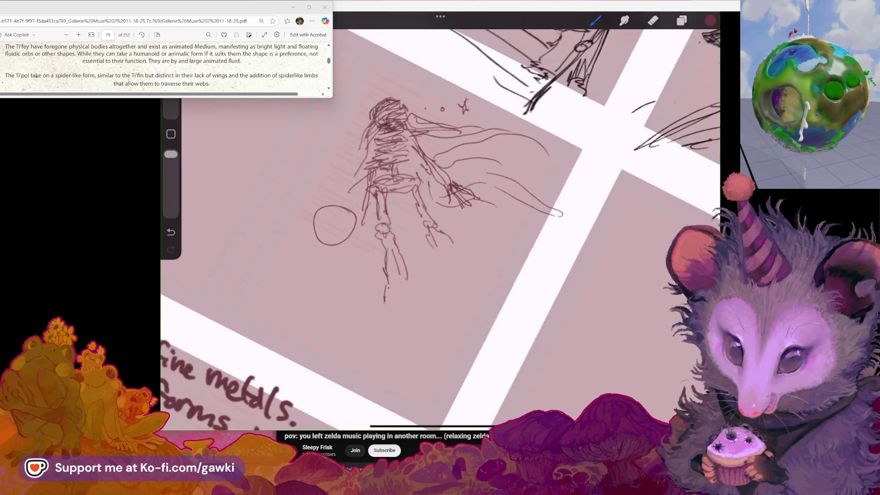
pyautogui.moveTo(318, 223); pyautogui.dragTo(311, 247)
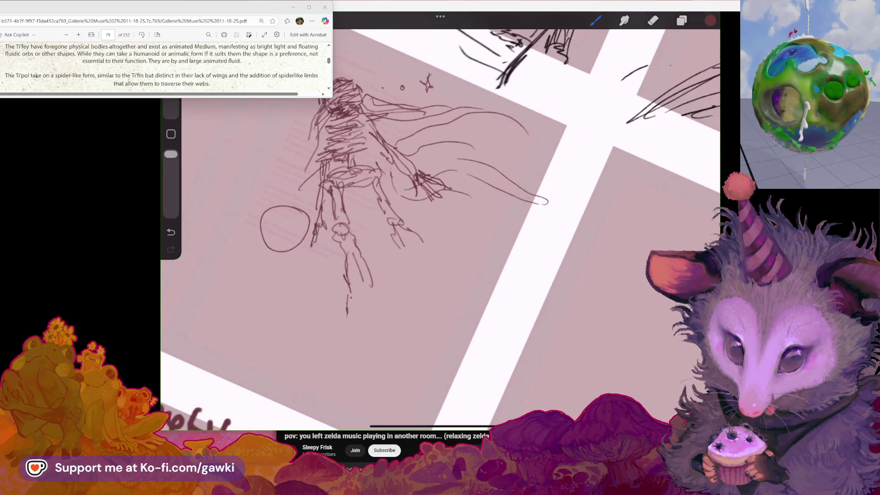
pyautogui.scroll(-3, 440, 230)
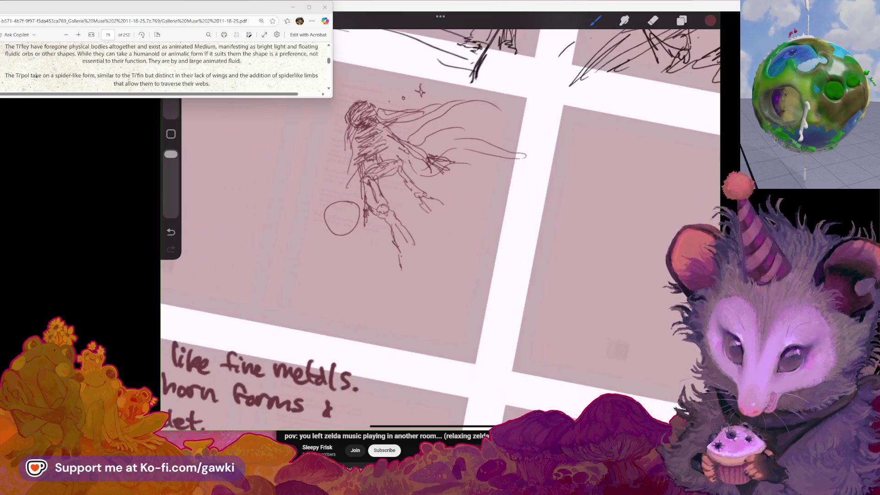
pyautogui.moveTo(371, 251); pyautogui.dragTo(375, 266)
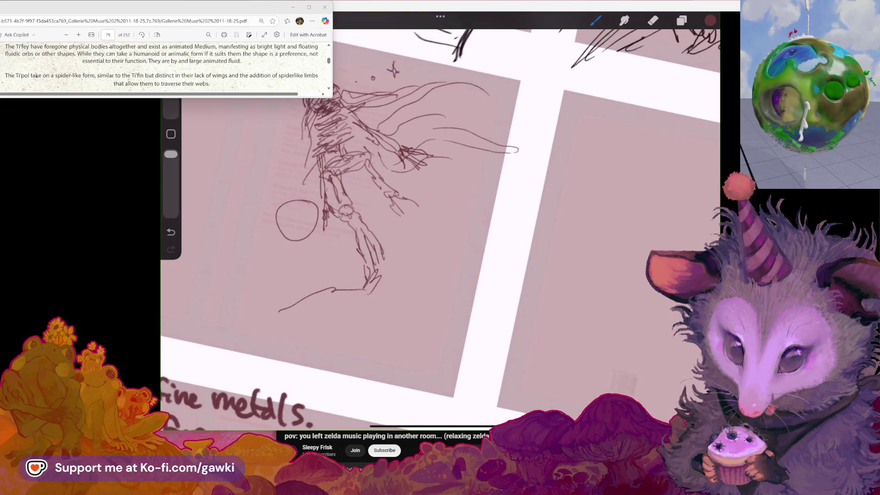
pyautogui.hotkey('ctrl', 'z')
pyautogui.scroll(-2, 440, 230)
pyautogui.moveTo(360, 182)
pyautogui.mouseDown()
pyautogui.moveTo(380, 198)
pyautogui.moveTo(414, 200)
pyautogui.mouseUp()
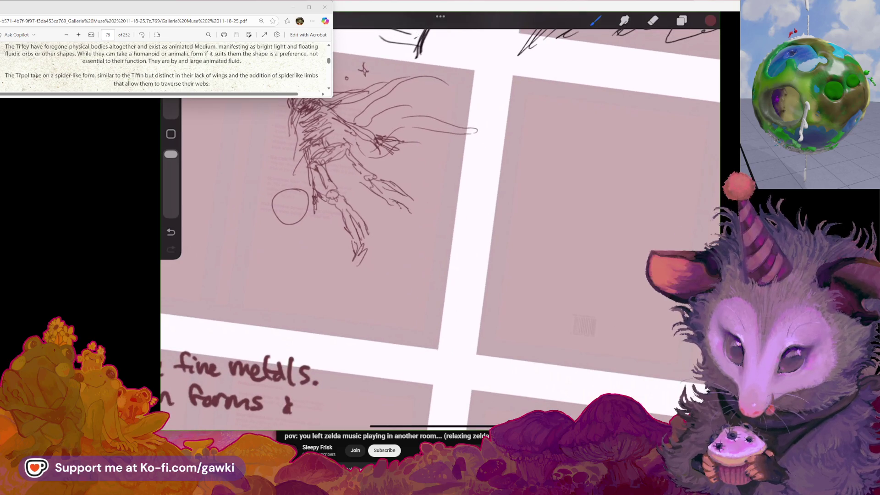
pyautogui.scroll(-2, 321, 206)
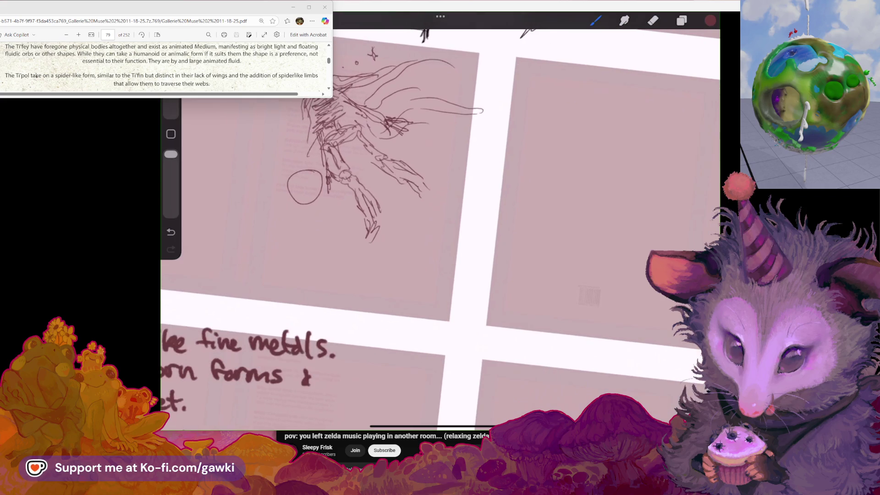
pyautogui.press('s')
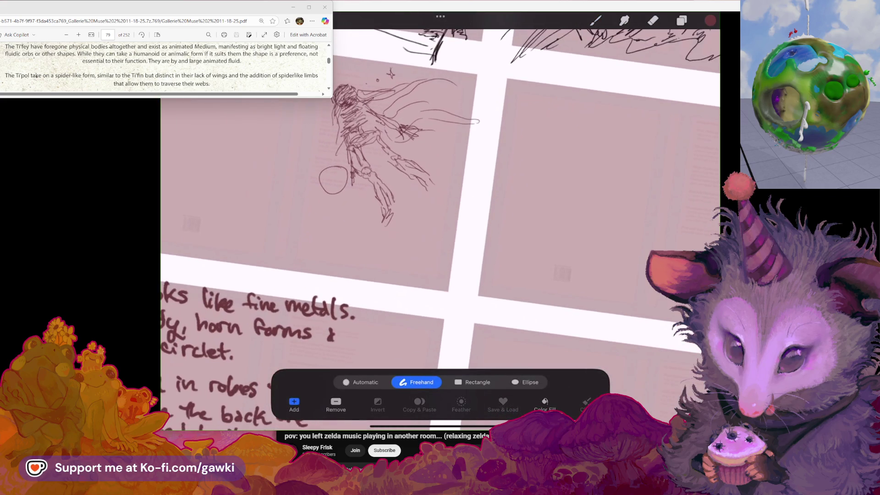
# Lasso the winged figure and warp its lower edge, head and torso to fit the panel.
pyautogui.moveTo(445, 72)
pyautogui.mouseDown()
pyautogui.moveTo(316, 110)
pyautogui.moveTo(463, 78)
pyautogui.mouseUp()
pyautogui.press('v')
pyautogui.moveTo(376, 151); pyautogui.dragTo(363, 164)
pyautogui.click(518, 381)
pyautogui.moveTo(300, 227); pyautogui.dragTo(274, 240)
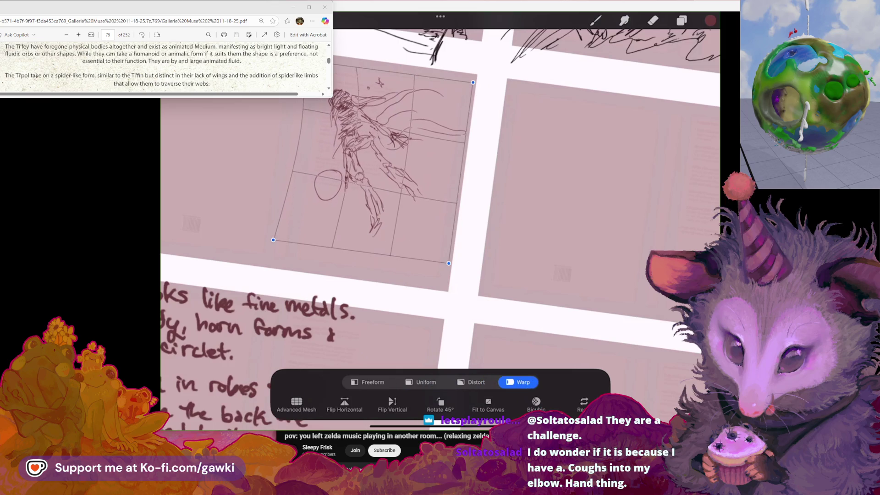
pyautogui.moveTo(362, 183); pyautogui.dragTo(368, 193)
pyautogui.moveTo(358, 243); pyautogui.dragTo(353, 234)
pyautogui.moveTo(339, 103); pyautogui.dragTo(353, 89)
pyautogui.moveTo(385, 115); pyautogui.dragTo(378, 113)
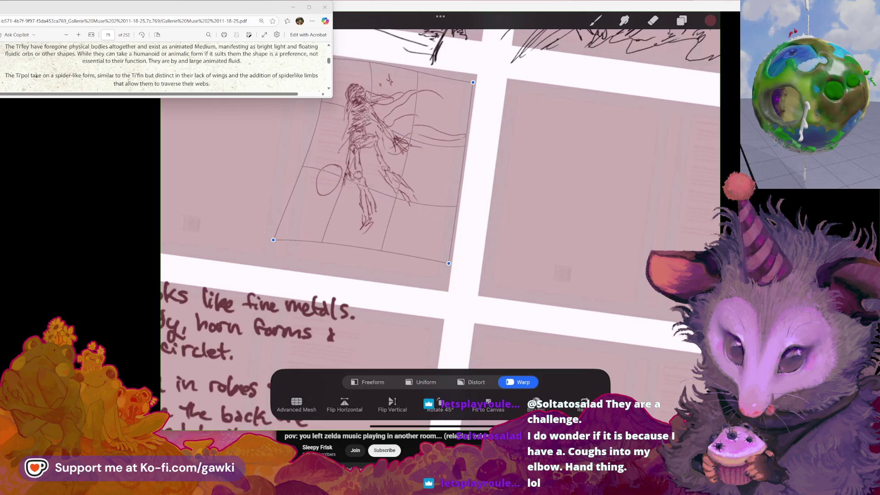
pyautogui.click(653, 20)
pyautogui.scroll(5, 440, 229)
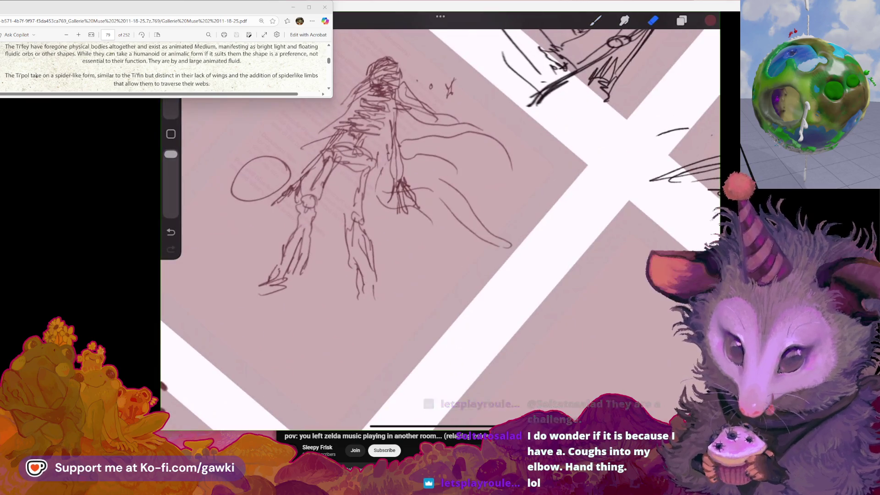
# Erase the figure's head and redraw it with the brush.
pyautogui.moveTo(398, 88); pyautogui.dragTo(430, 114)
pyautogui.click(595, 20)
pyautogui.moveTo(387, 62)
pyautogui.mouseDown()
pyautogui.moveTo(428, 110)
pyautogui.moveTo(500, 133)
pyautogui.mouseUp()
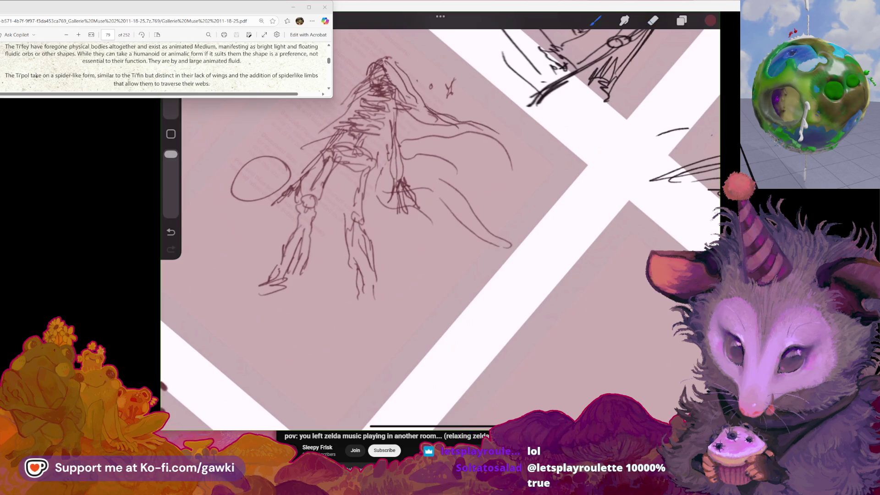
pyautogui.scroll(-3, 440, 220)
pyautogui.scroll(3, 440, 220)
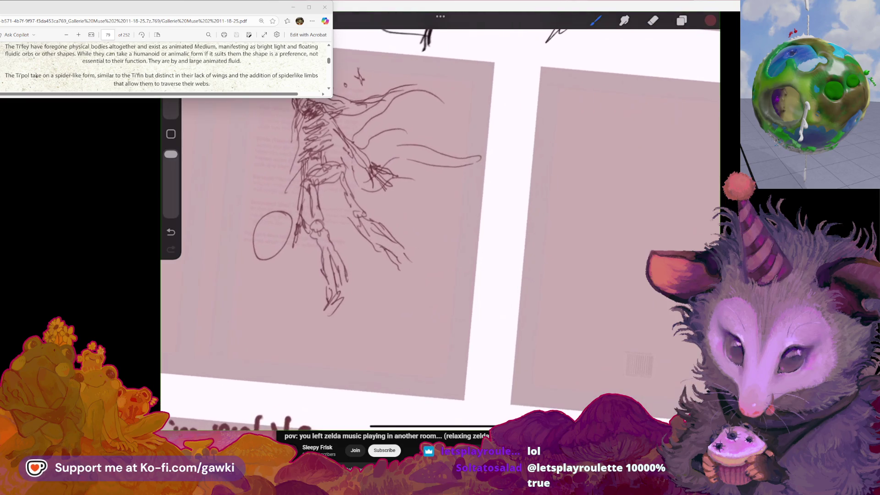
pyautogui.scroll(2, 440, 220)
# Erase the clawed hand and draw long flowing hair strands to the right.
pyautogui.moveTo(394, 195); pyautogui.dragTo(365, 158)
pyautogui.press('b')
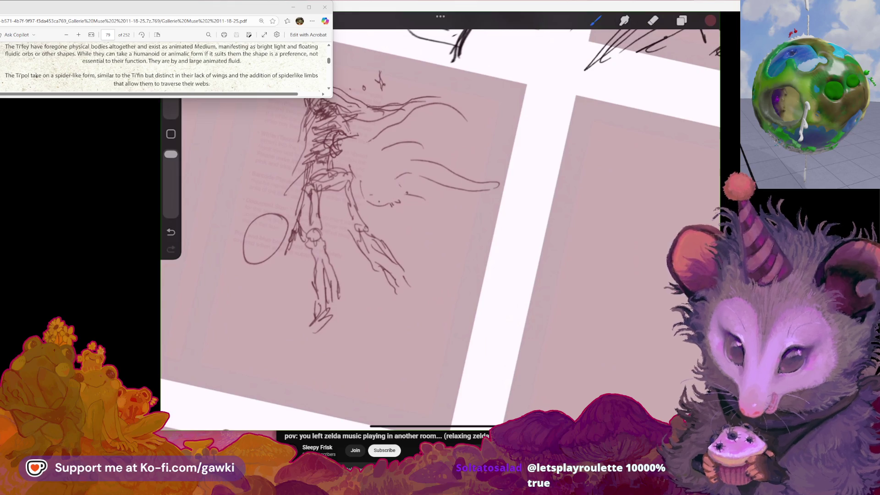
pyautogui.hotkey('ctrl', 'z')
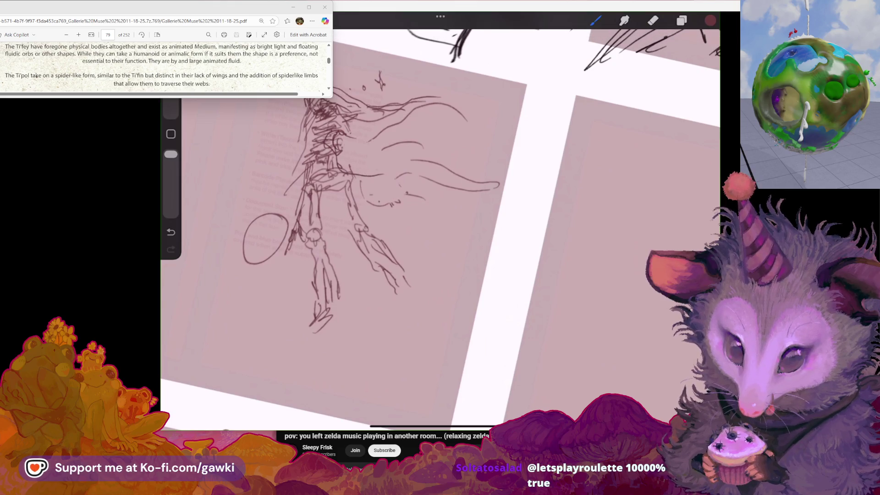
pyautogui.moveTo(441, 168); pyautogui.dragTo(394, 177)
pyautogui.moveTo(447, 142)
pyautogui.mouseDown()
pyautogui.moveTo(389, 161)
pyautogui.moveTo(355, 140)
pyautogui.moveTo(486, 136)
pyautogui.mouseUp()
pyautogui.moveTo(494, 137); pyautogui.dragTo(506, 146)
pyautogui.moveTo(266, 239)
pyautogui.mouseDown()
pyautogui.moveTo(286, 215)
pyautogui.moveTo(298, 222)
pyautogui.mouseUp()
pyautogui.hotkey('ctrl', 'z')
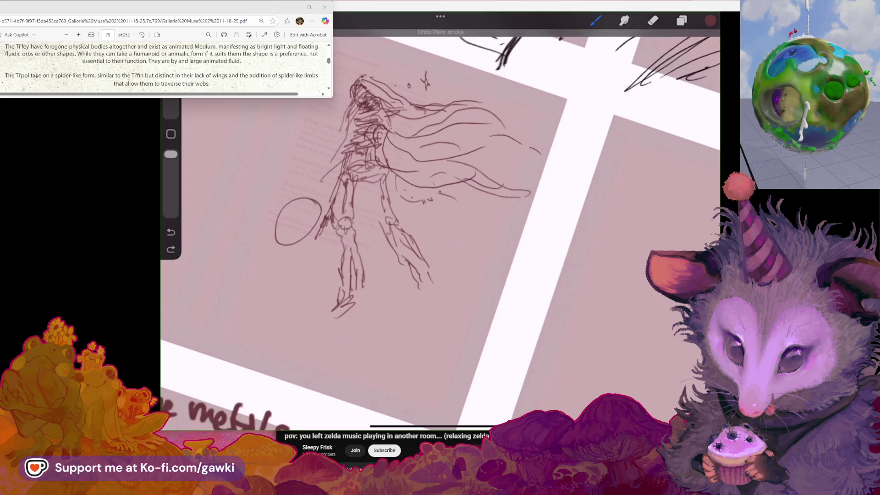
# Clean stray marks off the shoulder and redraw the figure's left arm and shoulder.
pyautogui.press('e')
pyautogui.moveTo(353, 156); pyautogui.dragTo(341, 168)
pyautogui.moveTo(336, 184); pyautogui.dragTo(321, 197)
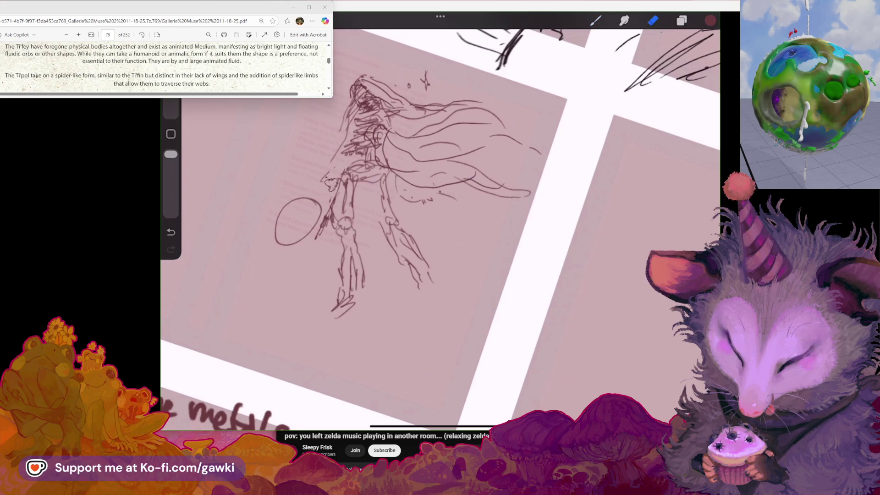
pyautogui.press('b')
pyautogui.moveTo(334, 140)
pyautogui.mouseDown()
pyautogui.moveTo(311, 155)
pyautogui.moveTo(308, 182)
pyautogui.moveTo(299, 181)
pyautogui.mouseUp()
pyautogui.hotkey('ctrl', 'z')
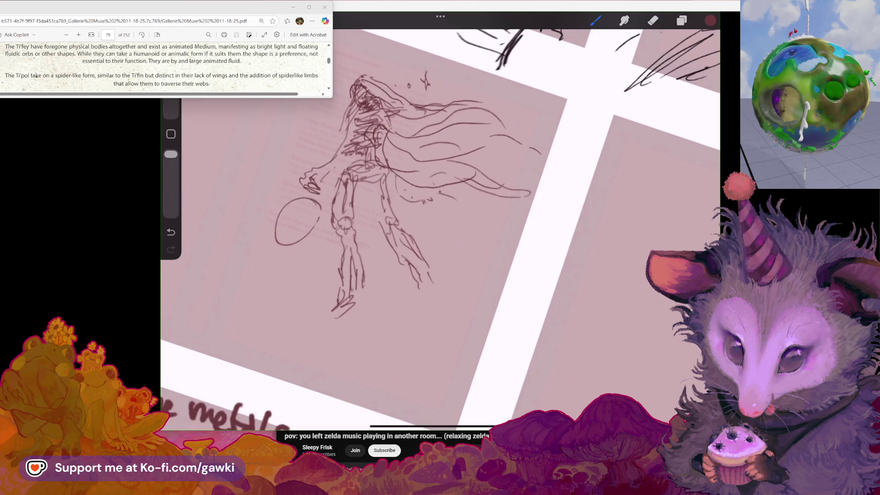
pyautogui.hotkey('ctrl', 'z')
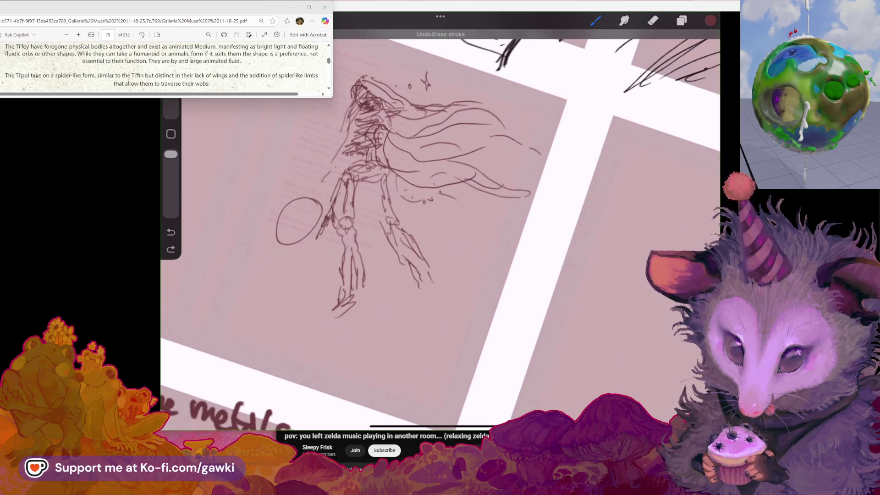
pyautogui.scroll(2, 440, 229)
pyautogui.moveTo(324, 168); pyautogui.dragTo(280, 187)
pyautogui.moveTo(317, 139); pyautogui.dragTo(321, 176)
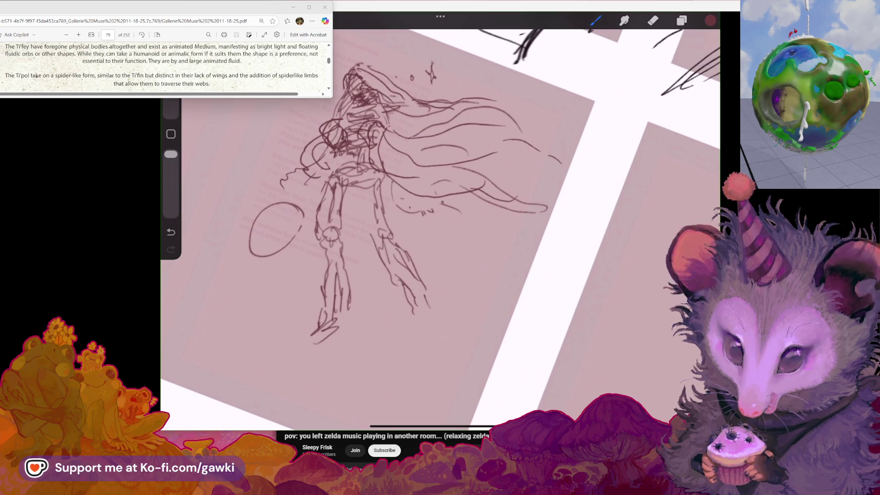
# Undo the long curve at the bottom and erase the blob scribble near the feet.
pyautogui.scroll(-3, 440, 220)
pyautogui.scroll(3, 348, 229)
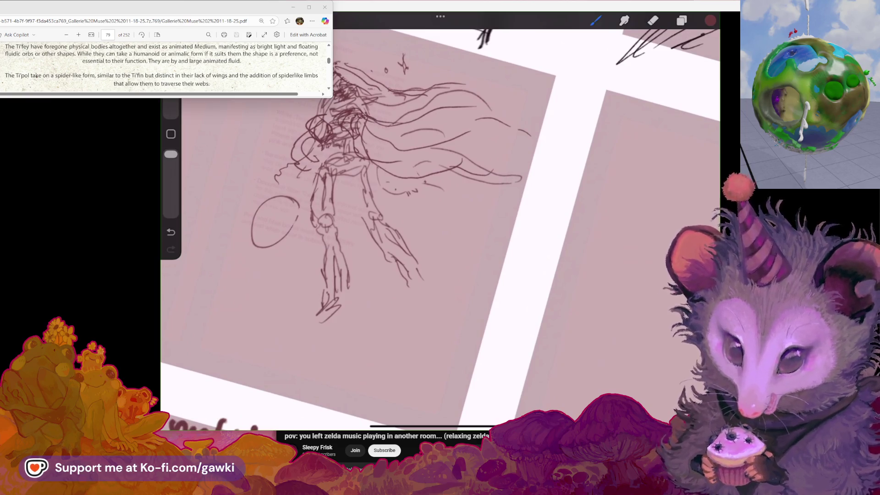
pyautogui.scroll(-3, 349, 206)
pyautogui.press('e')
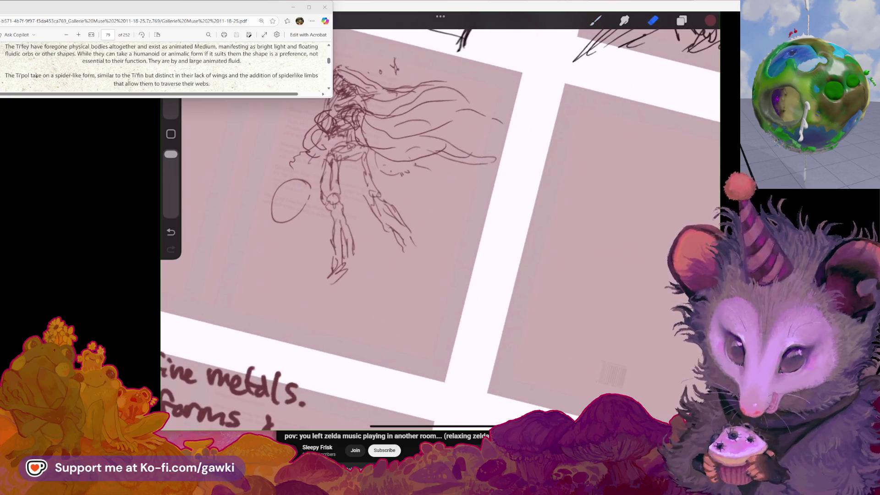
pyautogui.press('b')
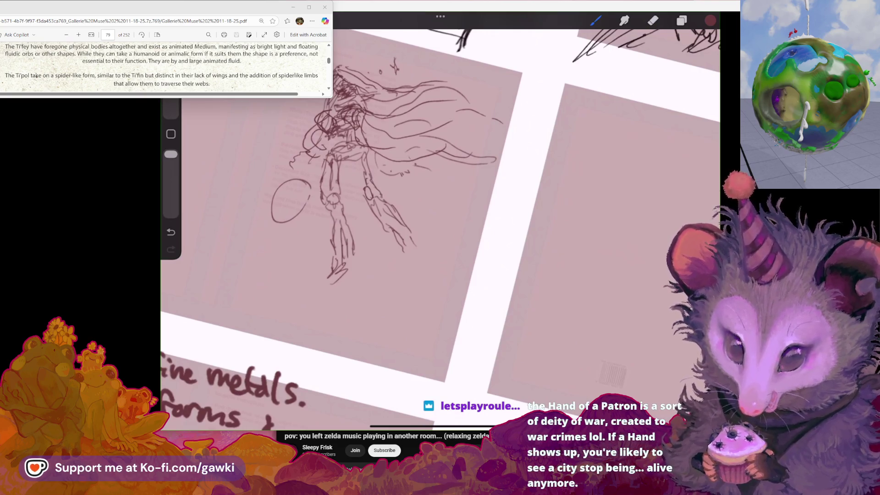
pyautogui.scroll(2, 412, 192)
pyautogui.press('e')
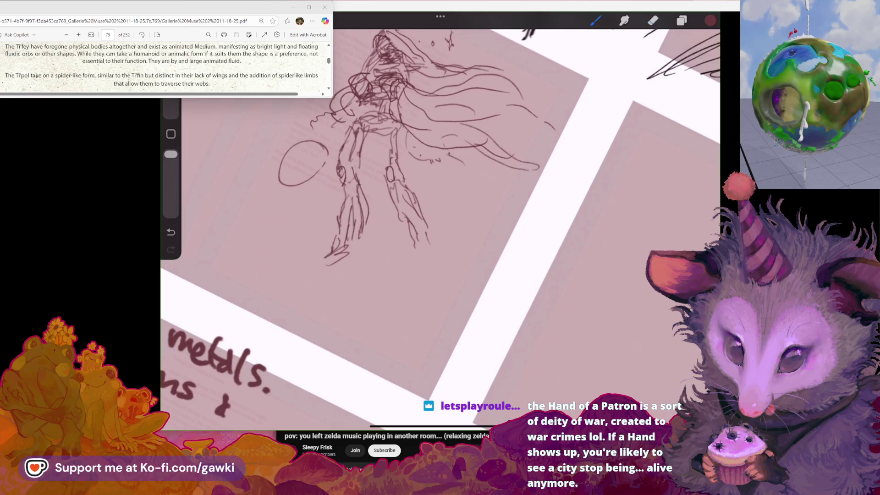
pyautogui.scroll(-2, 440, 221)
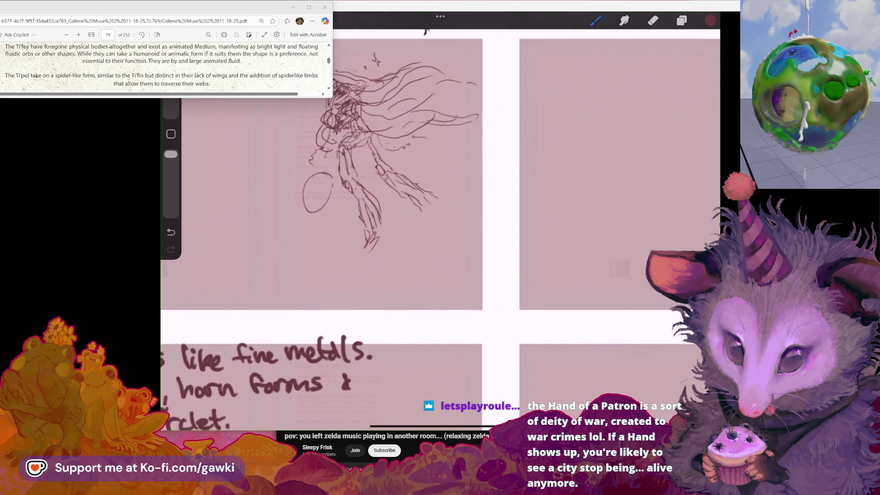
pyautogui.hotkey('ctrl', 'z')
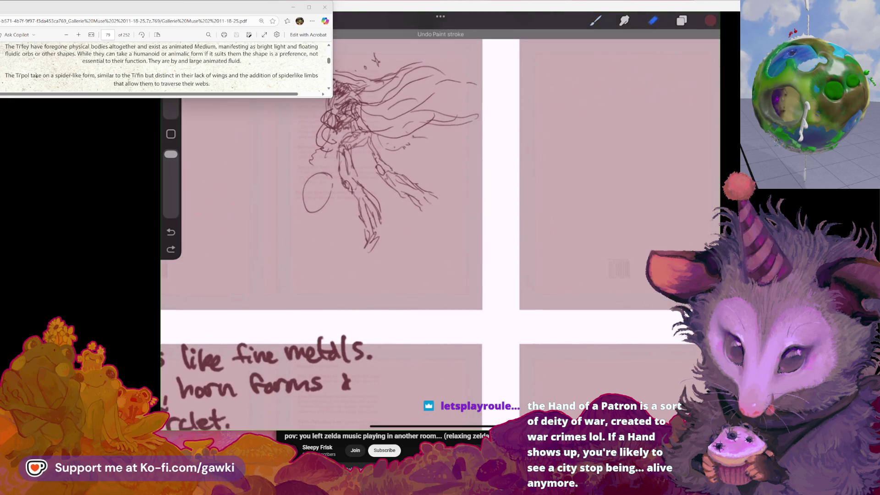
pyautogui.press('e')
pyautogui.moveTo(408, 209)
pyautogui.mouseDown()
pyautogui.moveTo(374, 248)
pyautogui.moveTo(368, 233)
pyautogui.mouseUp()
pyautogui.press('b')
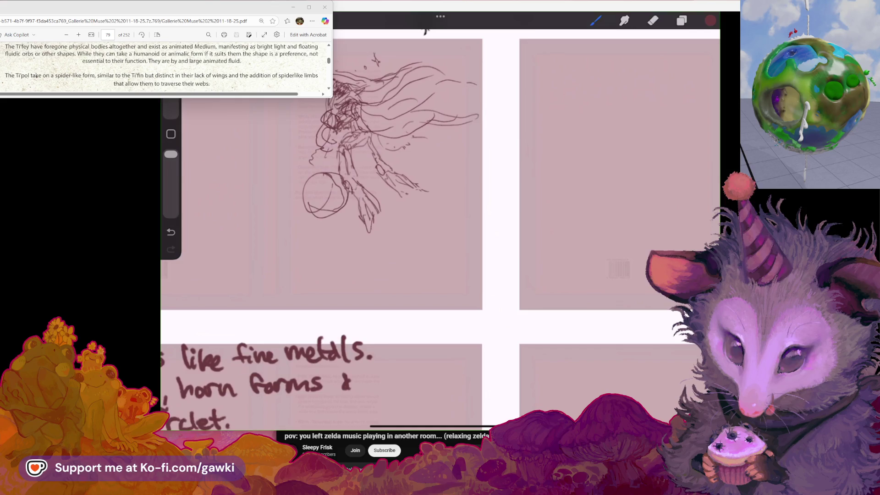
pyautogui.scroll(1, 320, 183)
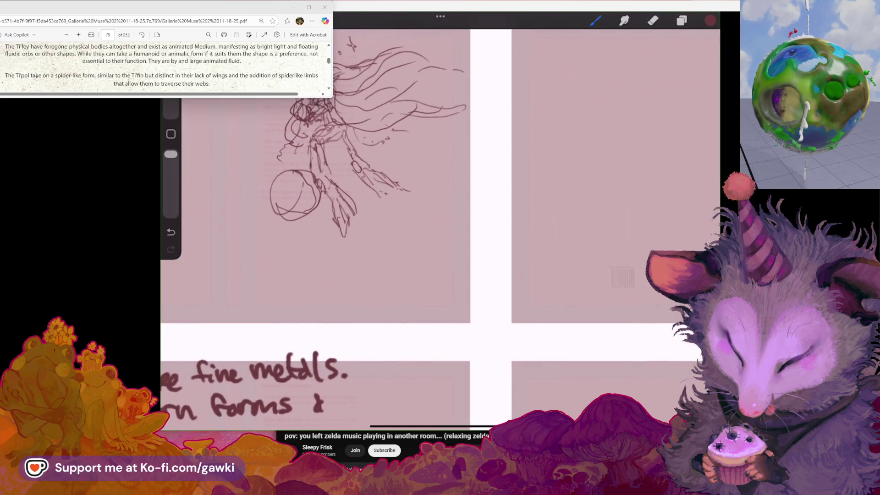
# Circle the orb beside the hand and erase the stray lines next to it.
pyautogui.moveTo(295, 171); pyautogui.dragTo(280, 219)
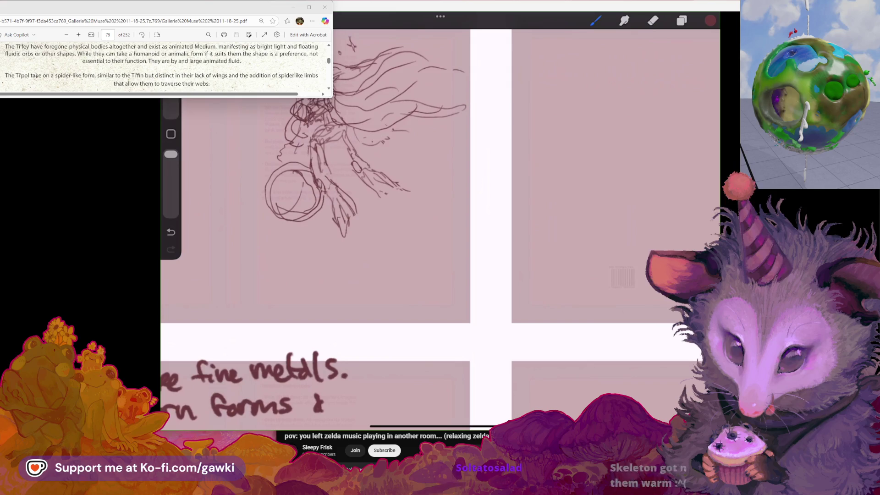
pyautogui.press('e')
pyautogui.moveTo(307, 146); pyautogui.dragTo(312, 181)
pyautogui.moveTo(317, 149); pyautogui.dragTo(323, 169)
pyautogui.press('b')
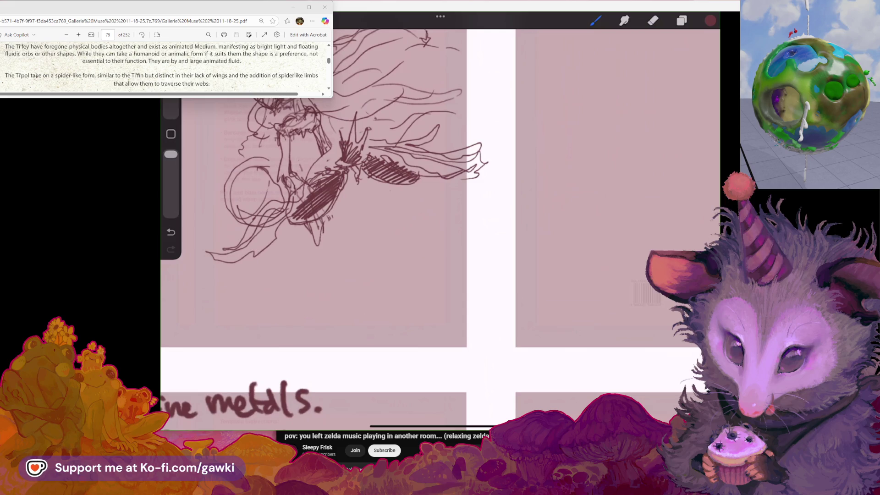
# Erase strokes at the sketch's lower edge and discard the trial curves and loop.
pyautogui.click(652, 20)
pyautogui.moveTo(330, 233)
pyautogui.mouseDown()
pyautogui.moveTo(316, 248)
pyautogui.moveTo(340, 216)
pyautogui.moveTo(298, 243)
pyautogui.moveTo(327, 223)
pyautogui.moveTo(351, 166)
pyautogui.mouseUp()
pyautogui.hotkey('ctrl', 'z')
pyautogui.moveTo(328, 238); pyautogui.dragTo(357, 168)
pyautogui.hotkey('ctrl', 'z')
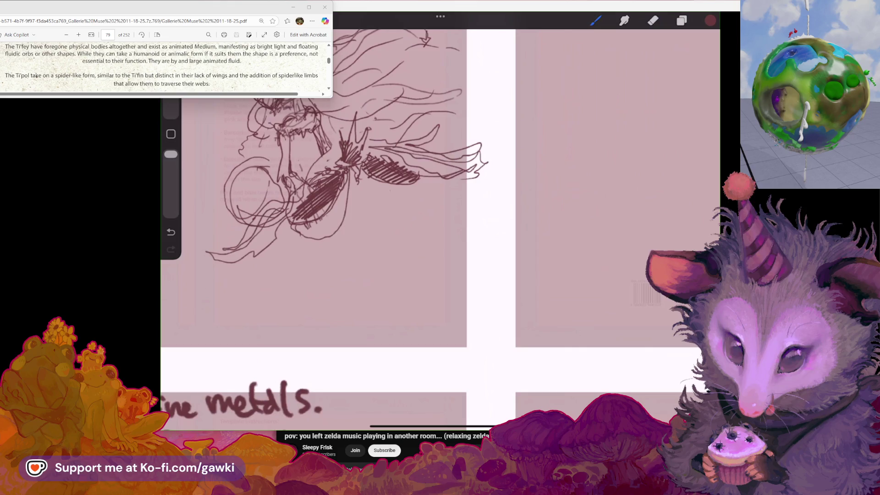
pyautogui.moveTo(404, 183); pyautogui.dragTo(430, 193)
pyautogui.hotkey('ctrl', 'z')
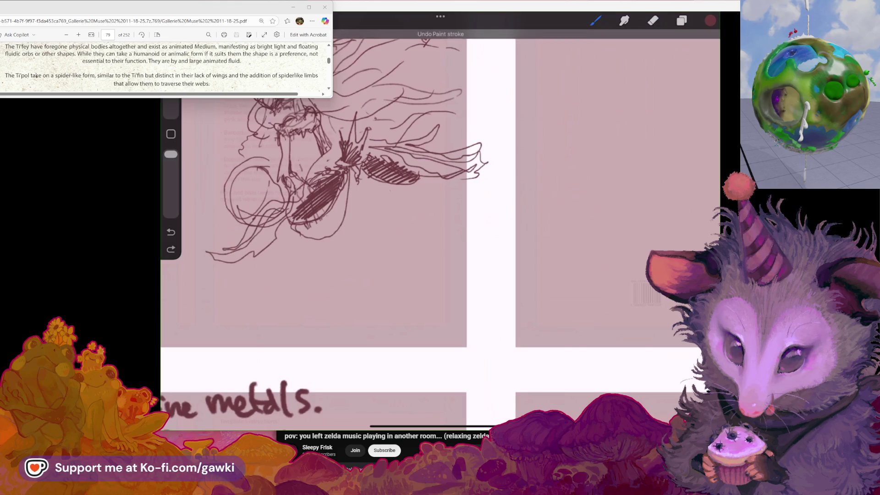
pyautogui.moveTo(403, 182)
pyautogui.mouseDown()
pyautogui.moveTo(425, 190)
pyautogui.moveTo(404, 204)
pyautogui.mouseUp()
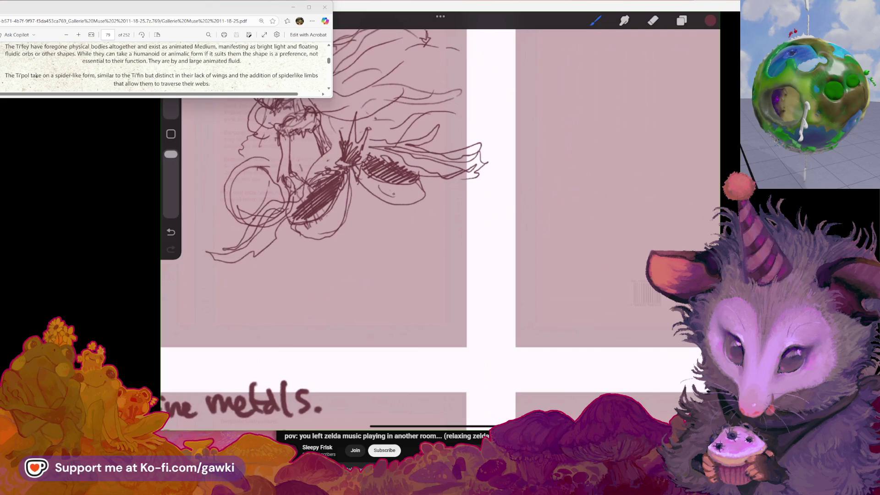
# Add a few short hatch strokes to the wing, undoing the misplaced ones.
pyautogui.moveTo(401, 184); pyautogui.dragTo(408, 192)
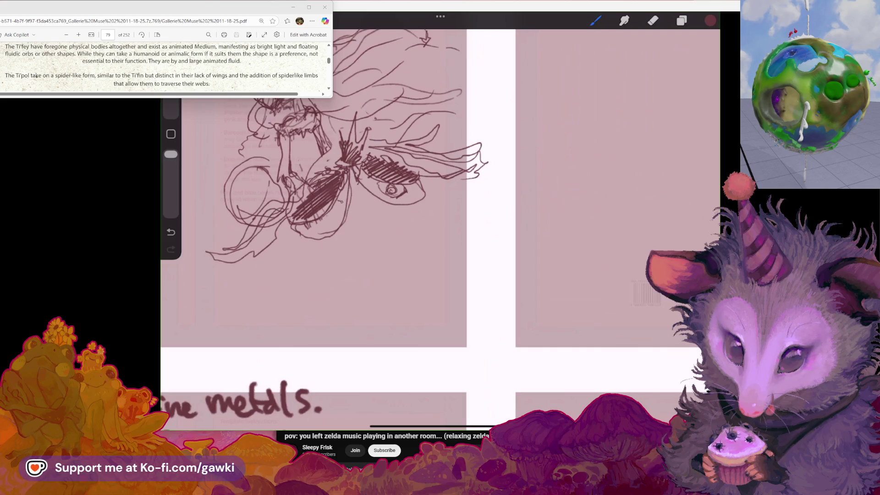
pyautogui.moveTo(342, 200); pyautogui.dragTo(326, 221)
pyautogui.moveTo(440, 229); pyautogui.dragTo(438, 202)
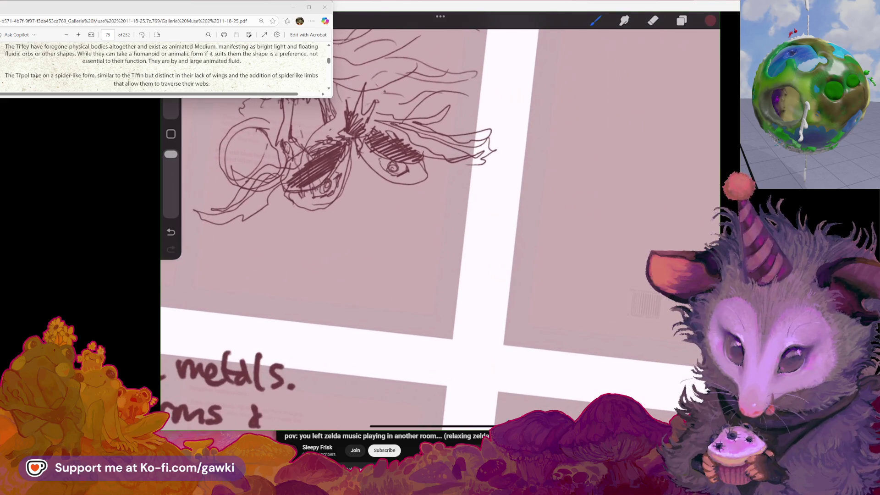
pyautogui.moveTo(367, 175); pyautogui.dragTo(365, 197)
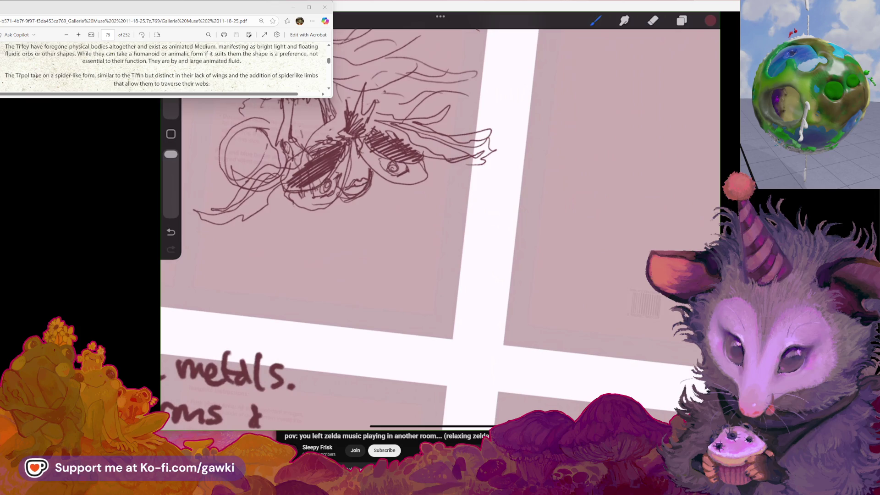
pyautogui.hotkey('ctrl', 'z')
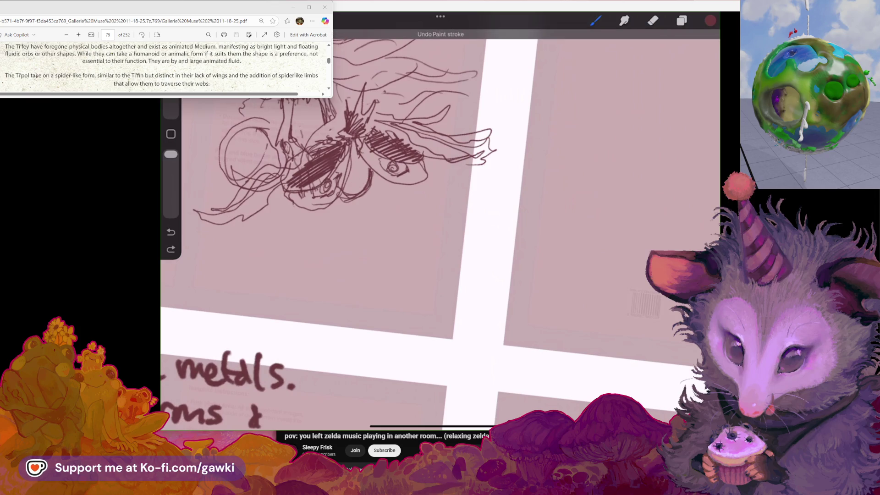
pyautogui.hotkey('ctrl', 'z')
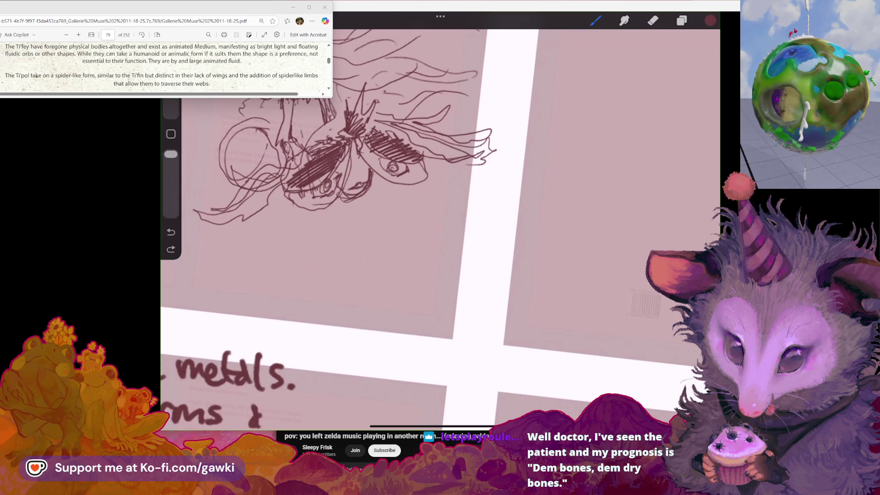
pyautogui.moveTo(356, 157); pyautogui.dragTo(358, 177)
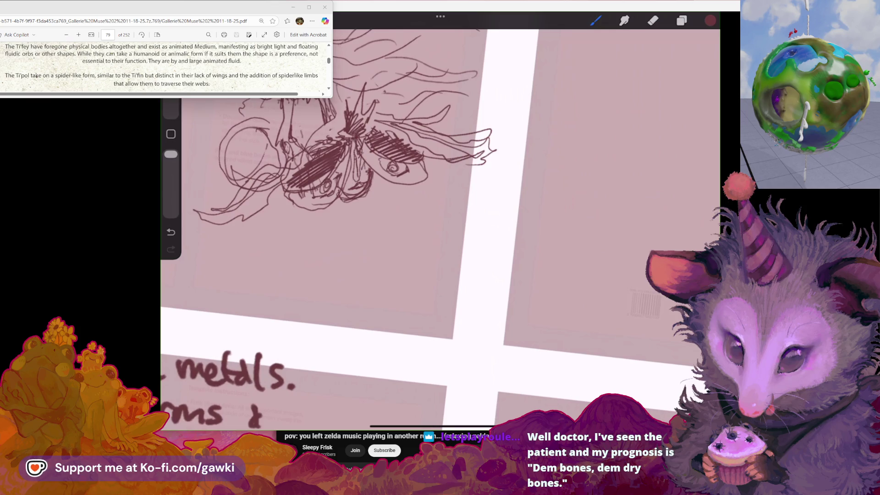
# Rub out the stray scribble to the right of the figure.
pyautogui.scroll(-2, 334, 229)
pyautogui.scroll(-2, 440, 230)
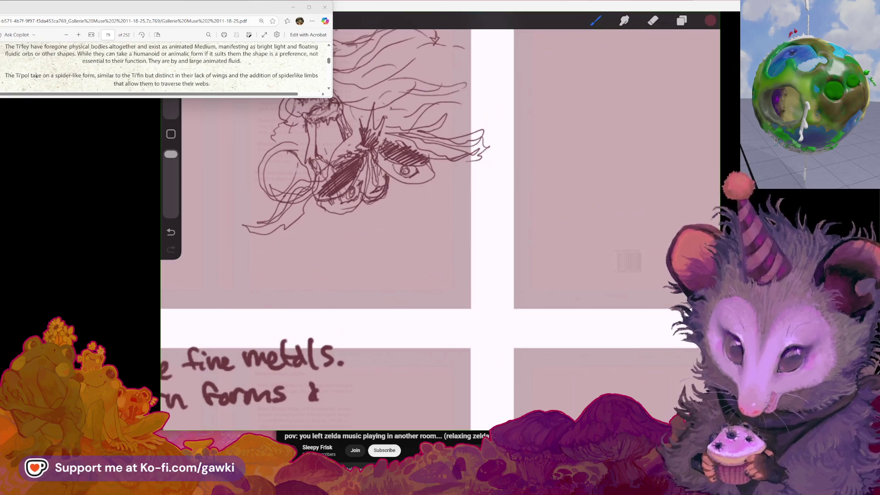
pyautogui.scroll(2, 380, 183)
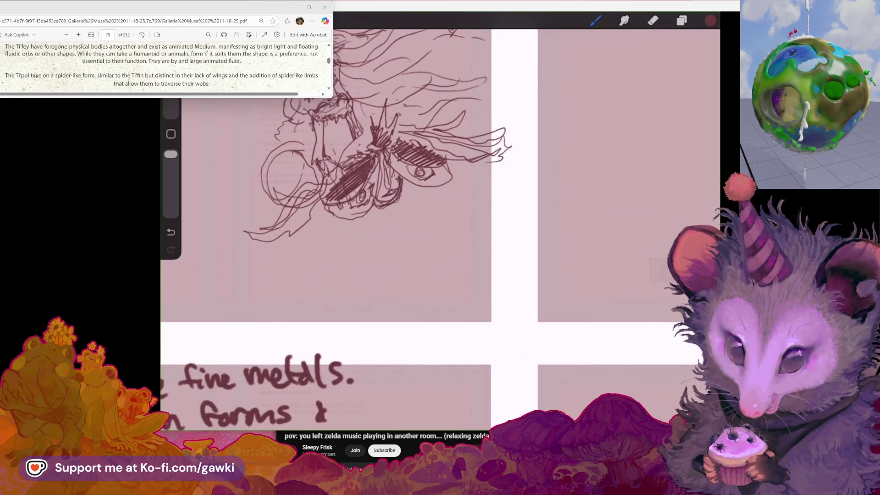
pyautogui.scroll(2, 380, 183)
pyautogui.press('e')
pyautogui.moveTo(298, 197)
pyautogui.mouseDown()
pyautogui.moveTo(316, 174)
pyautogui.moveTo(341, 195)
pyautogui.mouseUp()
pyautogui.press('b')
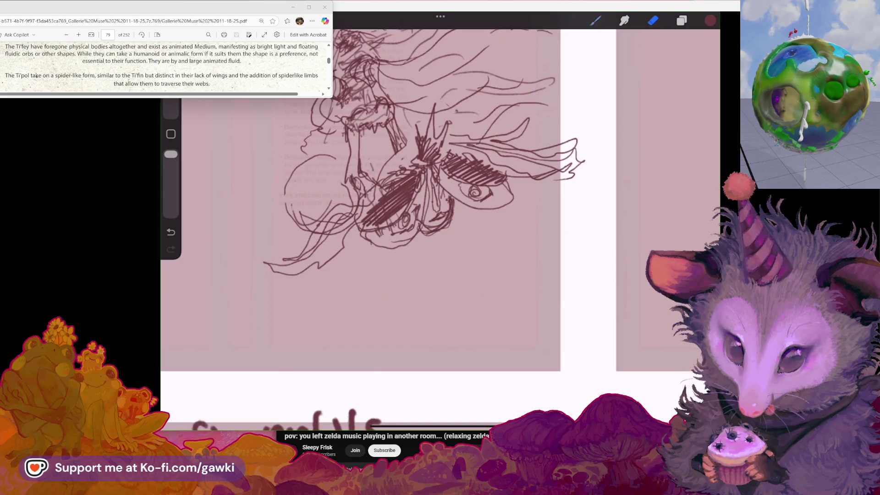
# Draw a tall vertical staff line rising above the figure on its right.
pyautogui.scroll(-2, 413, 184)
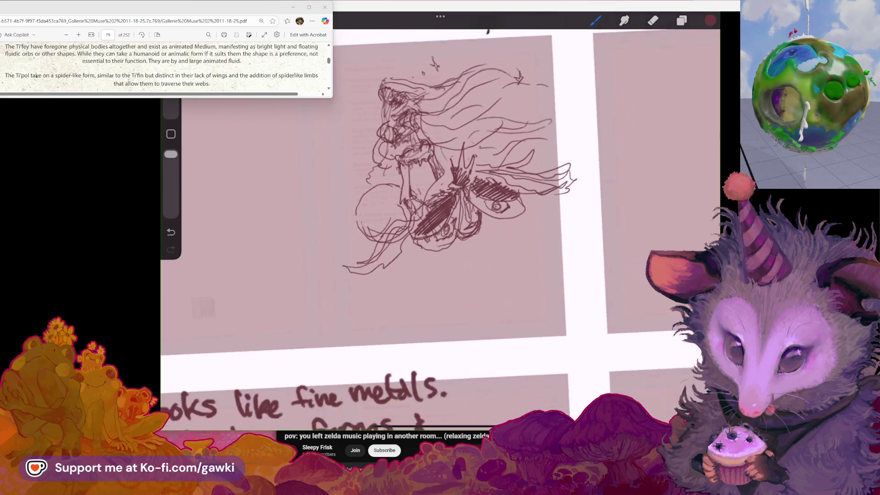
pyautogui.scroll(2, 413, 184)
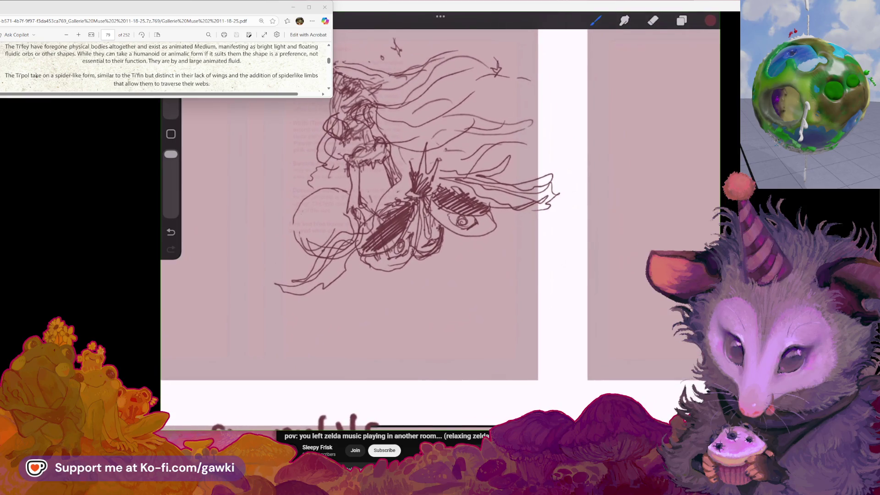
pyautogui.scroll(2, 394, 207)
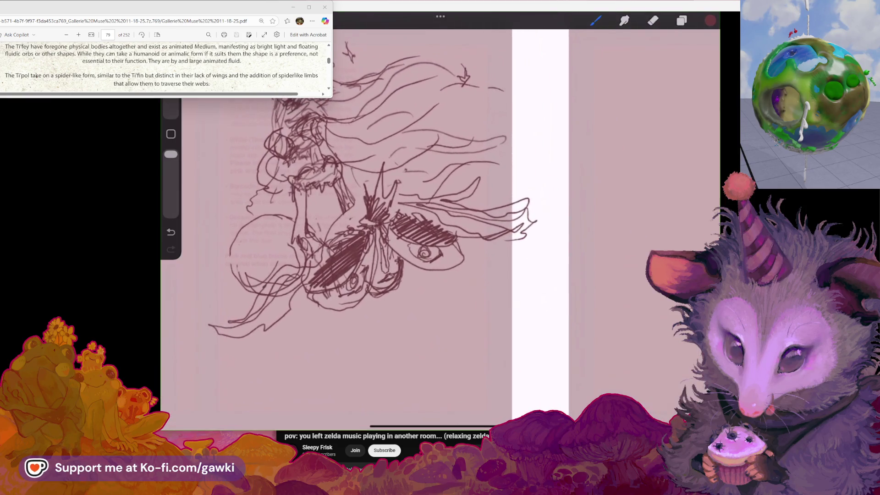
pyautogui.moveTo(443, 98); pyautogui.dragTo(440, 193)
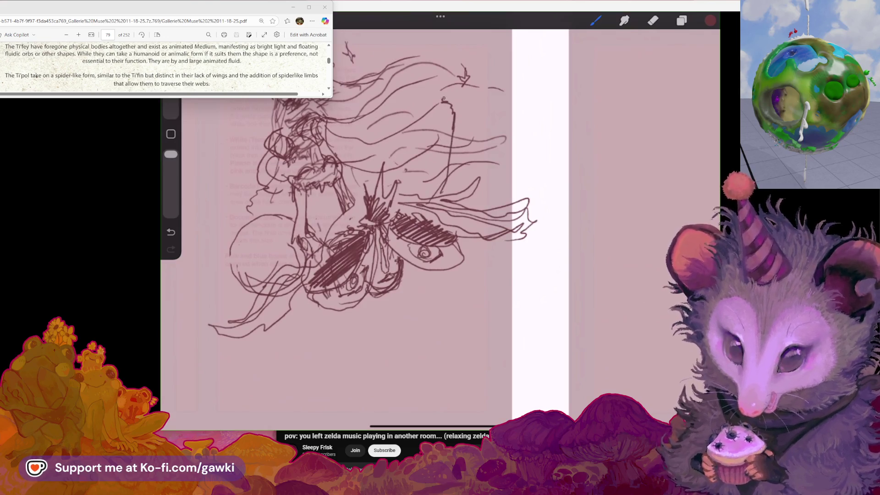
pyautogui.moveTo(469, 34)
pyautogui.mouseDown()
pyautogui.moveTo(444, 98)
pyautogui.moveTo(475, 94)
pyautogui.moveTo(454, 130)
pyautogui.mouseUp()
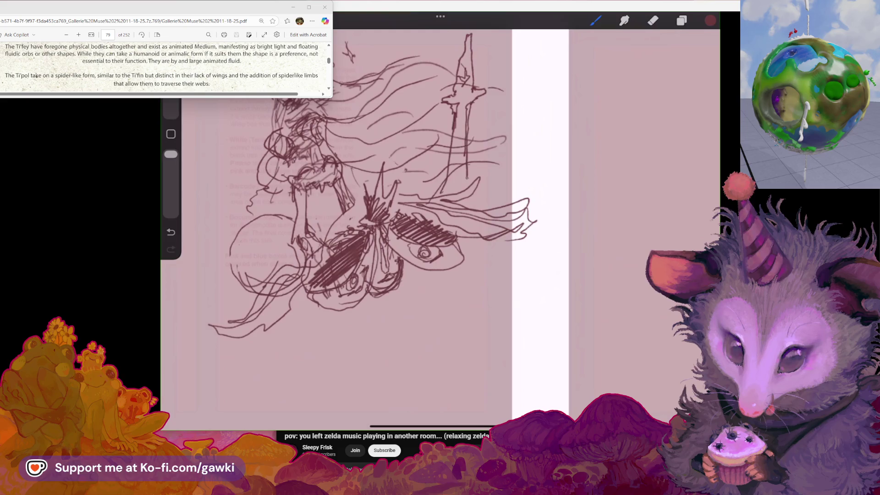
# Add a small crossbar mark to the staff.
pyautogui.moveTo(468, 203); pyautogui.dragTo(480, 209)
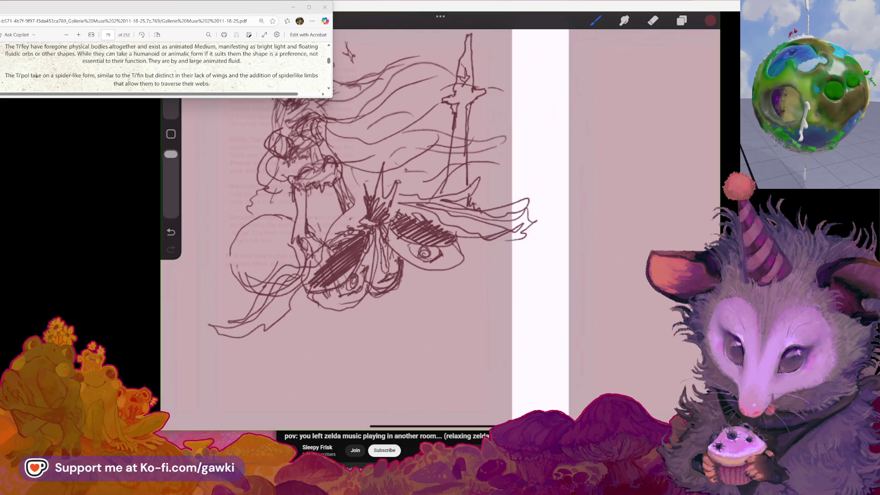
pyautogui.scroll(-3, 348, 229)
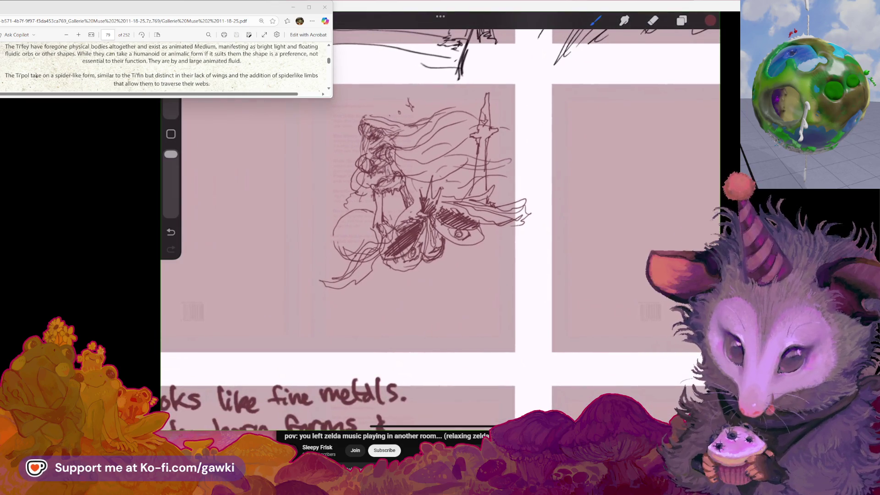
pyautogui.scroll(-3, 440, 229)
pyautogui.scroll(2, 440, 229)
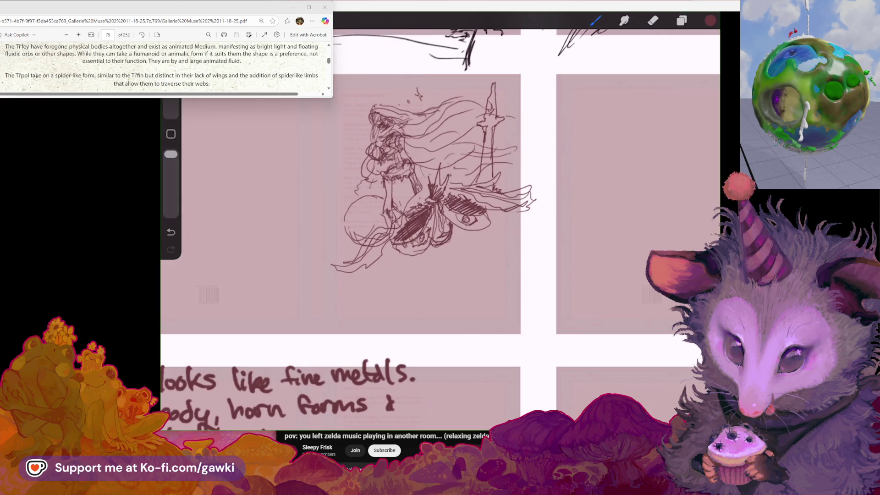
pyautogui.scroll(3, 440, 204)
# Try leg, long curve and wing strokes below the figure, undoing the unwanted ones.
pyautogui.moveTo(307, 205)
pyautogui.mouseDown()
pyautogui.moveTo(318, 197)
pyautogui.moveTo(319, 237)
pyautogui.moveTo(322, 211)
pyautogui.moveTo(322, 233)
pyautogui.moveTo(329, 220)
pyautogui.moveTo(316, 216)
pyautogui.moveTo(327, 303)
pyautogui.mouseUp()
pyautogui.moveTo(334, 270); pyautogui.dragTo(340, 304)
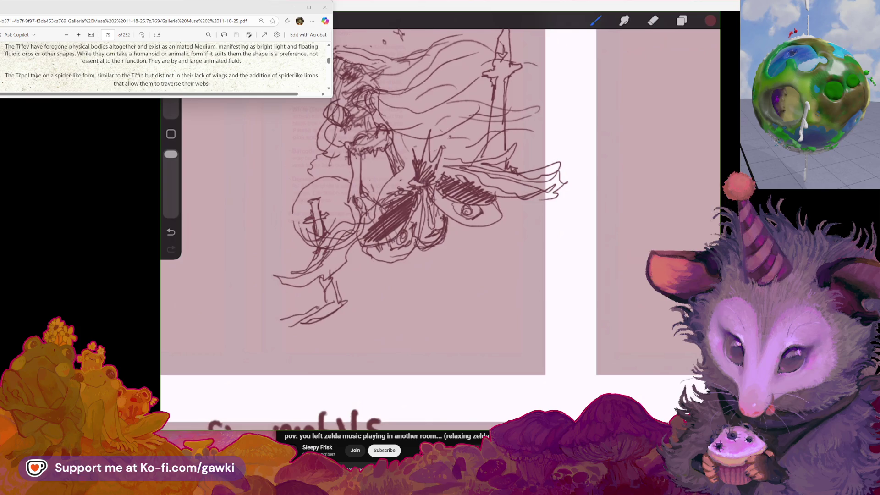
pyautogui.hotkey('ctrl', 'z')
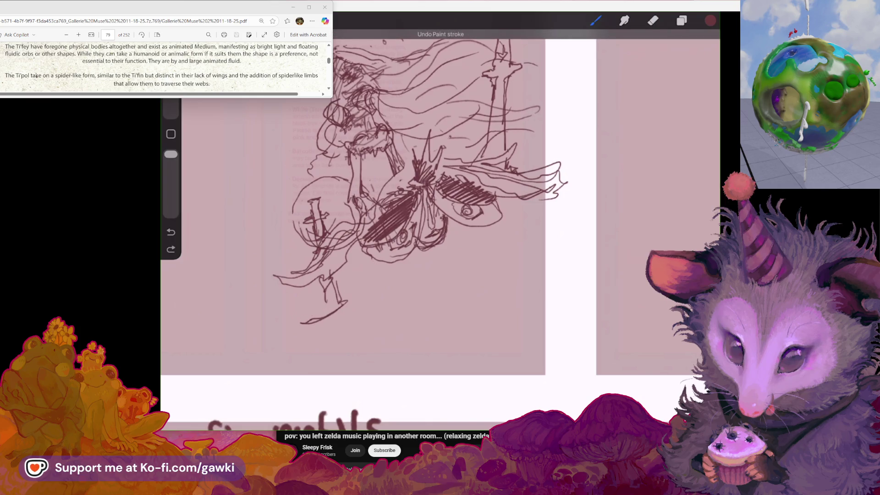
pyautogui.moveTo(514, 196); pyautogui.dragTo(375, 298)
pyautogui.hotkey('ctrl', 'z')
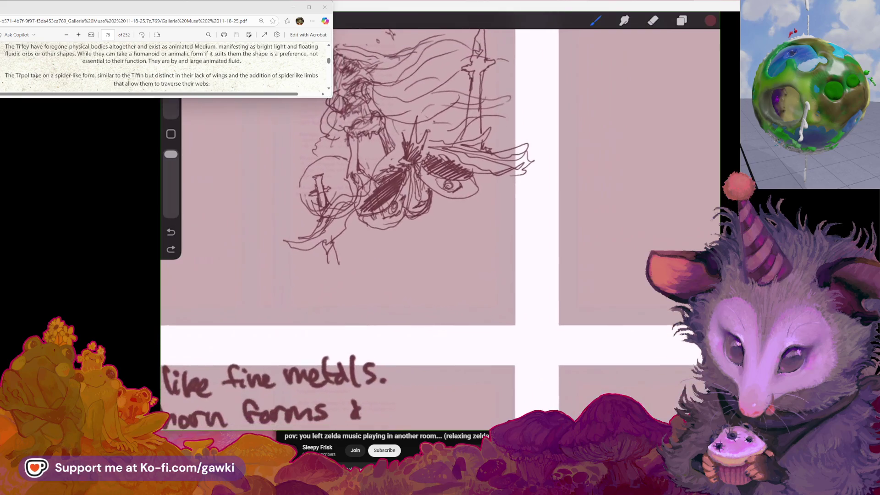
pyautogui.moveTo(410, 201)
pyautogui.mouseDown()
pyautogui.moveTo(385, 222)
pyautogui.moveTo(421, 206)
pyautogui.moveTo(431, 214)
pyautogui.moveTo(381, 223)
pyautogui.moveTo(430, 216)
pyautogui.mouseUp()
pyautogui.hotkey('ctrl', 'z')
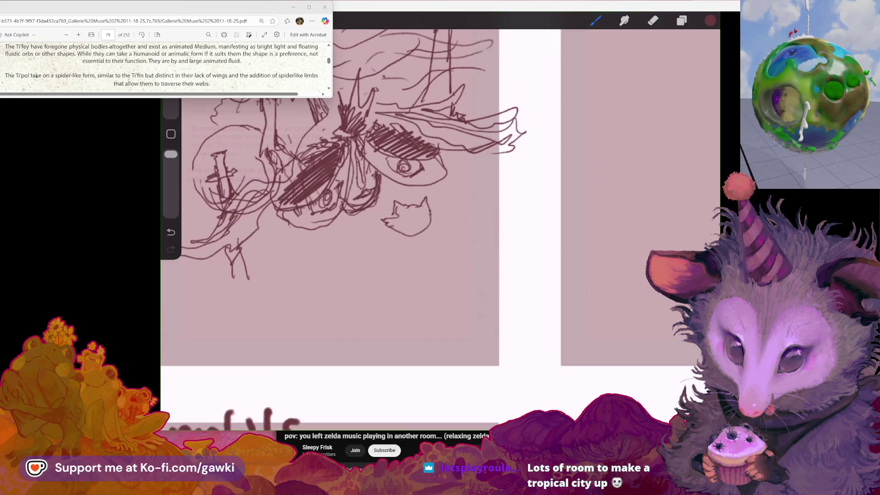
# Sketch the small cat figure's outline, ear detail and arm beneath the wing.
pyautogui.moveTo(385, 241); pyautogui.dragTo(393, 250)
pyautogui.scroll(-3, 440, 220)
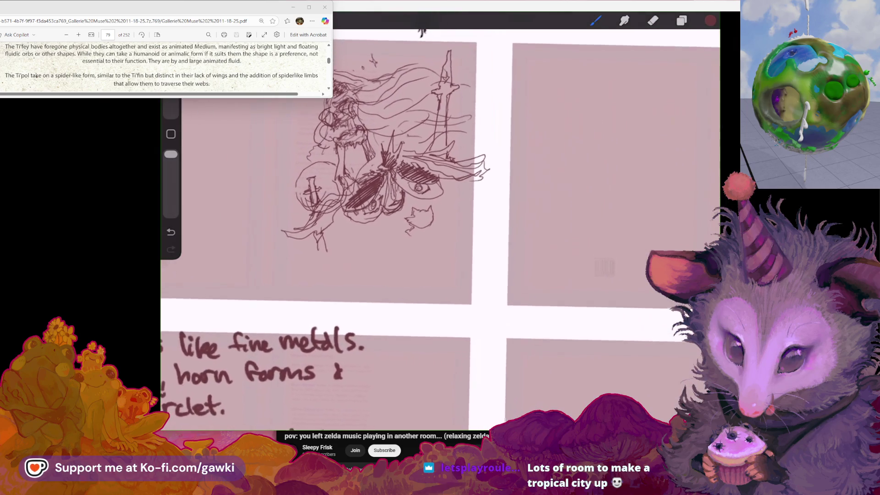
pyautogui.scroll(3, 339, 184)
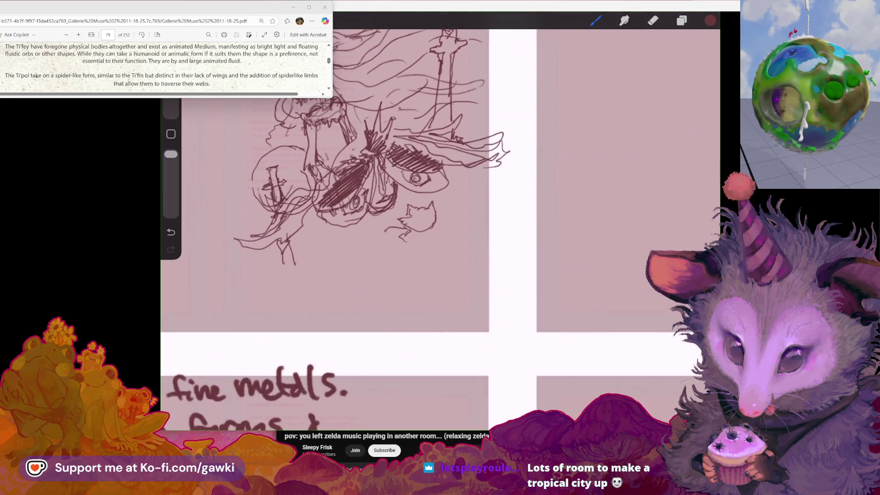
pyautogui.moveTo(393, 236)
pyautogui.mouseDown()
pyautogui.moveTo(373, 247)
pyautogui.moveTo(403, 248)
pyautogui.mouseUp()
pyautogui.moveTo(441, 209)
pyautogui.mouseDown()
pyautogui.moveTo(445, 237)
pyautogui.moveTo(401, 259)
pyautogui.moveTo(443, 248)
pyautogui.moveTo(388, 265)
pyautogui.moveTo(419, 275)
pyautogui.moveTo(435, 264)
pyautogui.mouseUp()
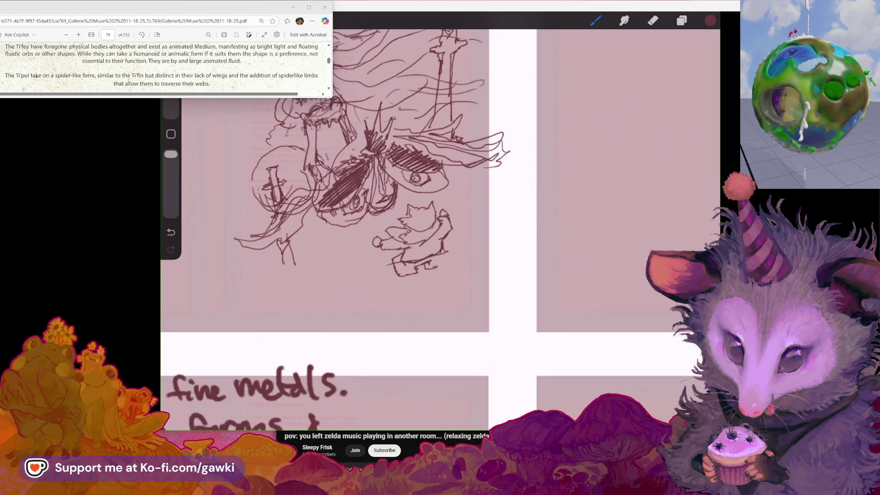
pyautogui.scroll(-2, 348, 229)
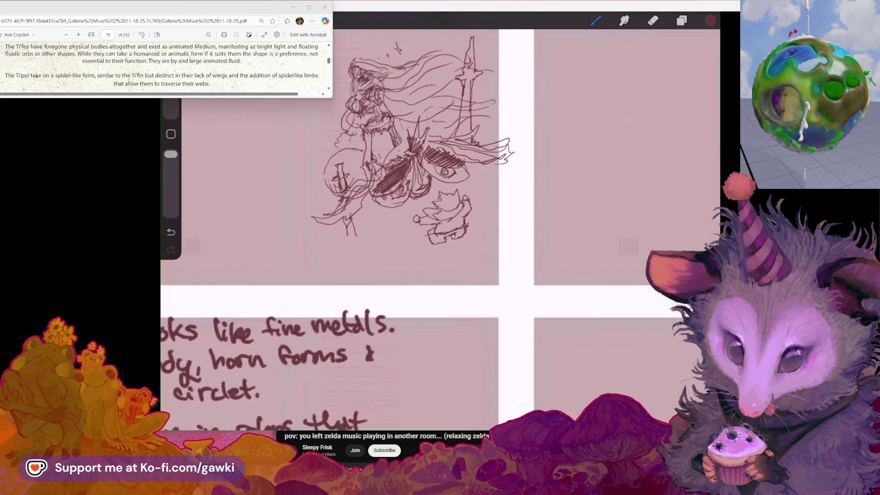
pyautogui.moveTo(372, 214)
pyautogui.mouseDown()
pyautogui.moveTo(401, 211)
pyautogui.moveTo(391, 223)
pyautogui.moveTo(362, 214)
pyautogui.moveTo(352, 231)
pyautogui.moveTo(398, 257)
pyautogui.mouseUp()
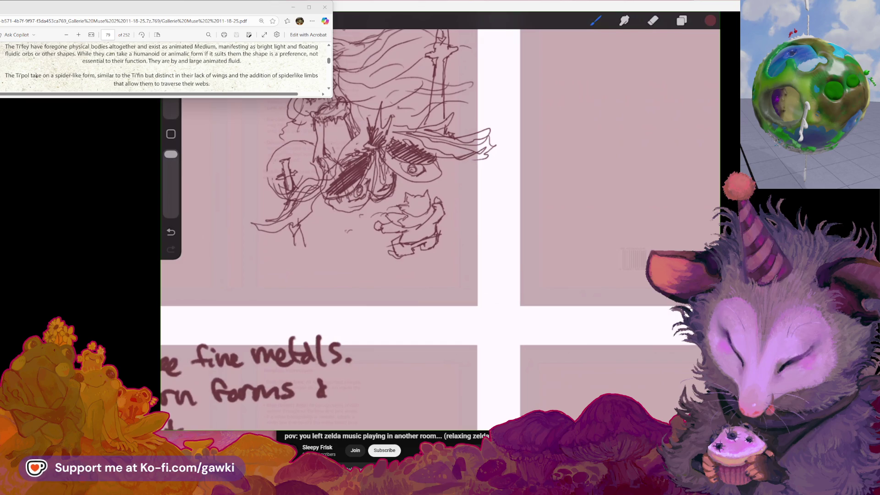
pyautogui.scroll(-3, 440, 229)
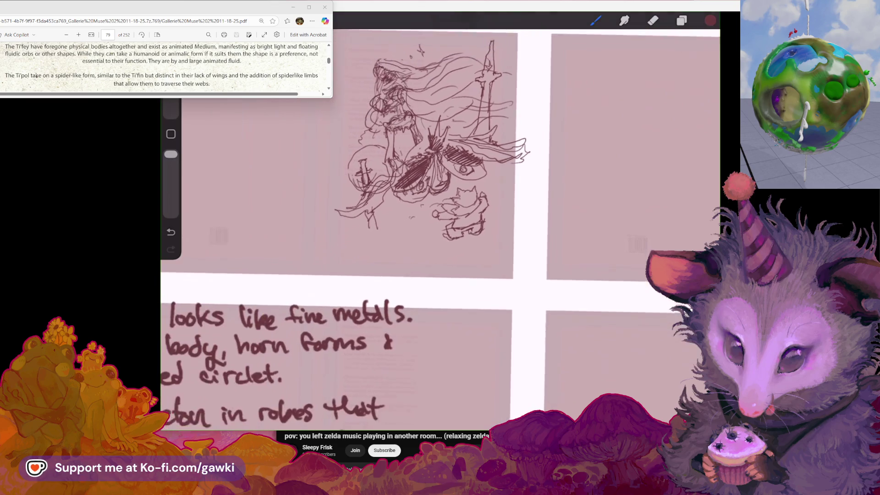
pyautogui.scroll(4, 440, 229)
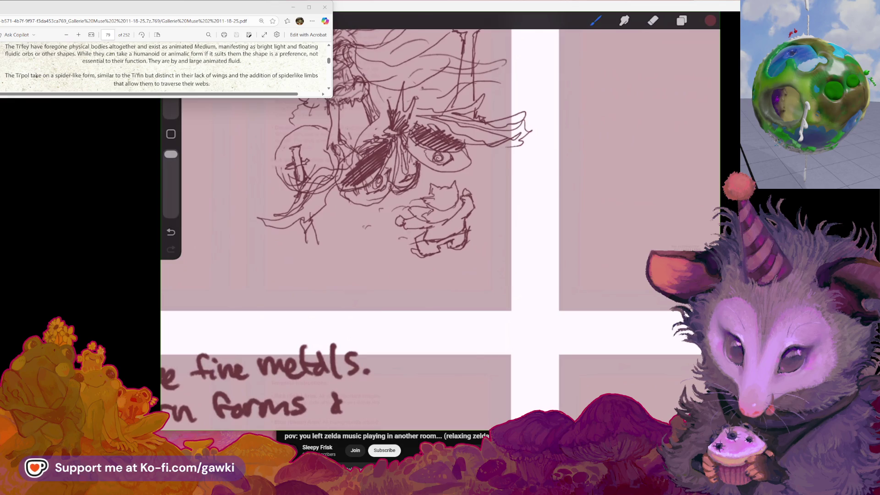
# Replace a discarded stroke with a long sweeping curve running left from the base.
pyautogui.hotkey('ctrl', 'z')
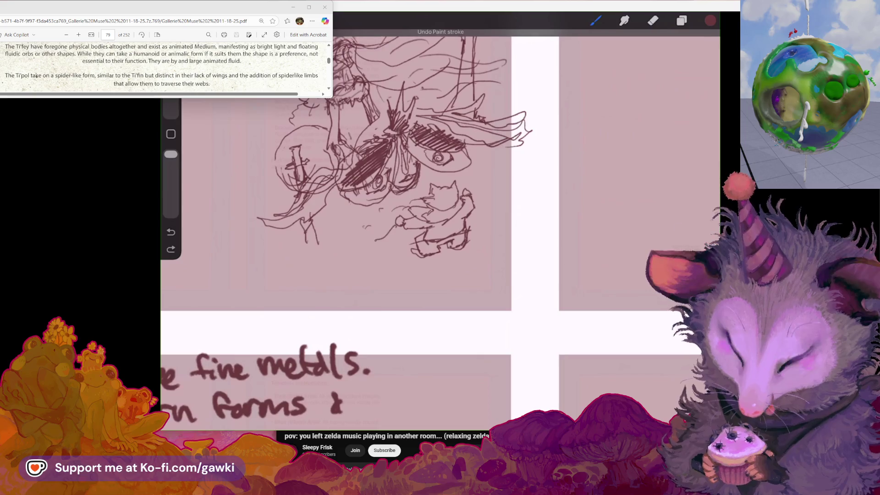
pyautogui.moveTo(398, 221); pyautogui.dragTo(312, 264)
pyautogui.moveTo(249, 273)
pyautogui.mouseDown()
pyautogui.moveTo(197, 270)
pyautogui.moveTo(275, 254)
pyautogui.mouseUp()
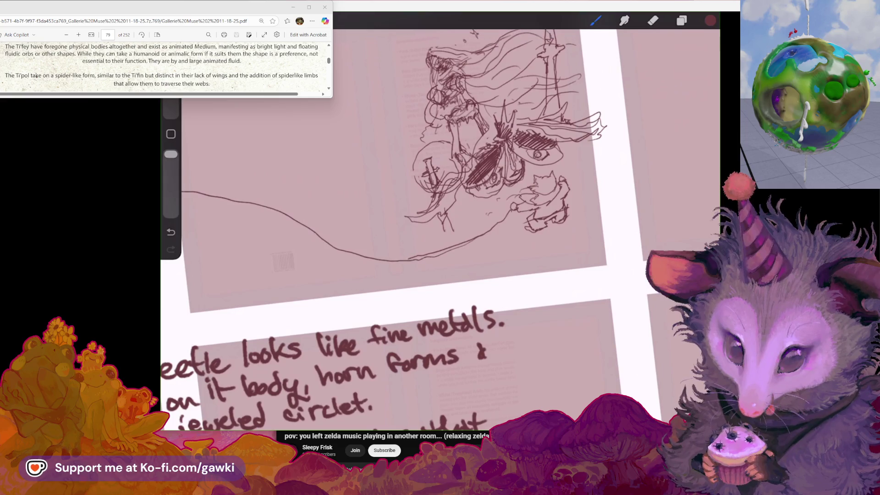
pyautogui.hotkey('ctrl', 'z')
pyautogui.moveTo(440, 248); pyautogui.dragTo(217, 148)
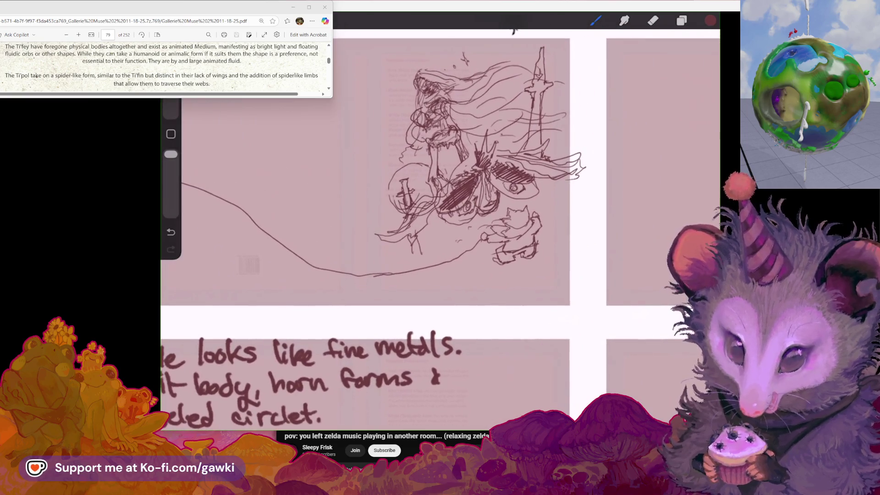
pyautogui.moveTo(367, 174); pyautogui.dragTo(357, 185)
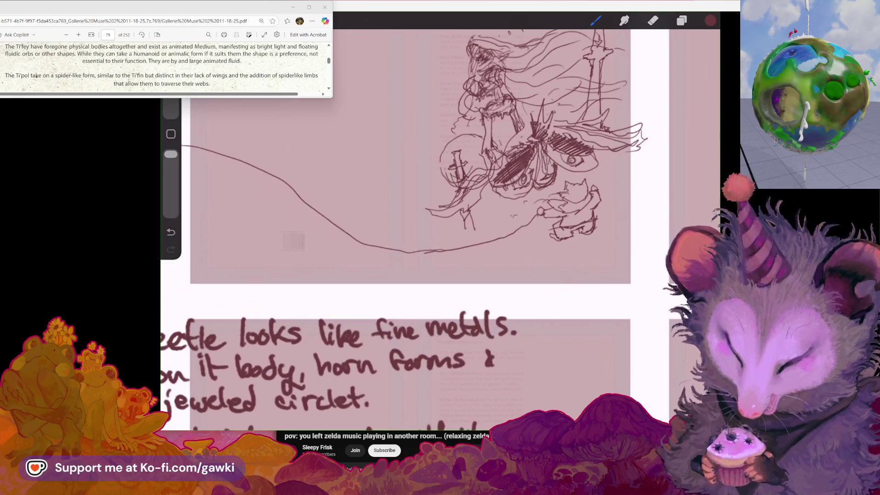
# Extend the long curve up toward the sketch and double its left section.
pyautogui.hscroll(2, 413, 220)
pyautogui.moveTo(472, 226)
pyautogui.mouseDown()
pyautogui.moveTo(497, 203)
pyautogui.moveTo(439, 234)
pyautogui.moveTo(505, 208)
pyautogui.mouseUp()
pyautogui.moveTo(577, 170); pyautogui.dragTo(566, 179)
pyautogui.hotkey('ctrl', 'z')
pyautogui.hotkey('ctrl', 'z')
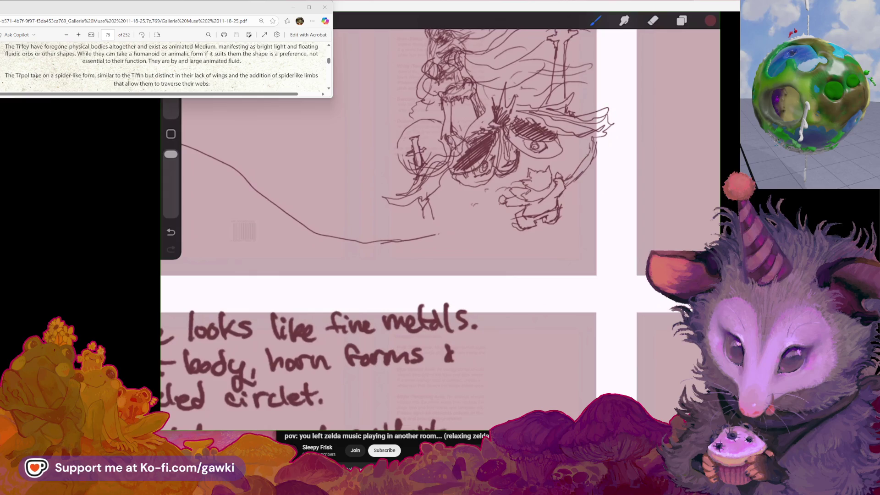
pyautogui.moveTo(438, 235); pyautogui.dragTo(504, 209)
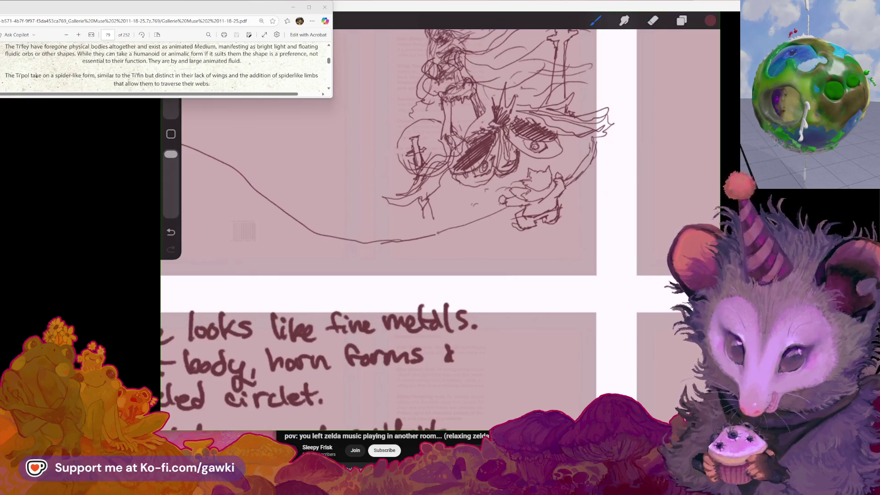
pyautogui.hscroll(-3, 440, 229)
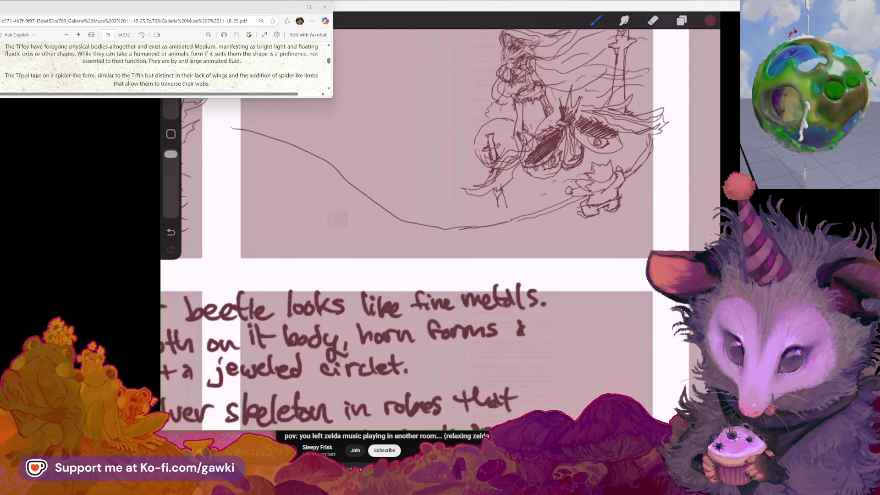
pyautogui.moveTo(447, 234); pyautogui.dragTo(389, 217)
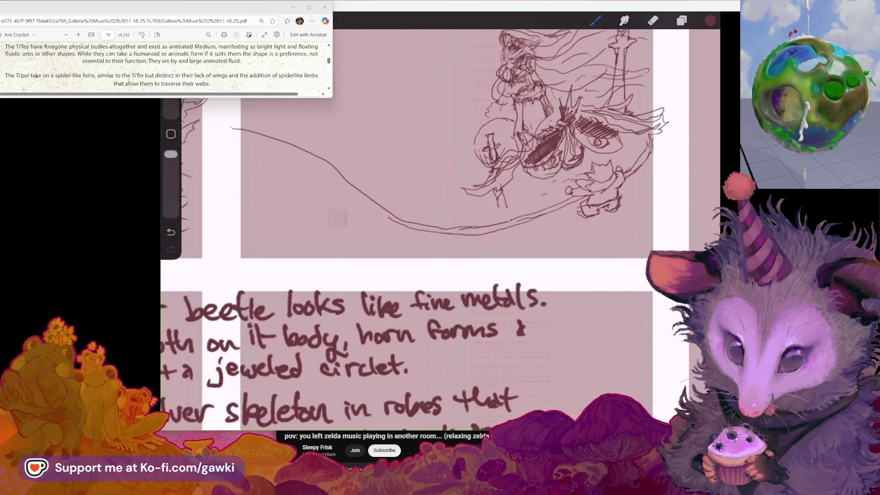
pyautogui.moveTo(348, 189)
pyautogui.mouseDown()
pyautogui.moveTo(329, 168)
pyautogui.moveTo(242, 131)
pyautogui.moveTo(249, 153)
pyautogui.mouseUp()
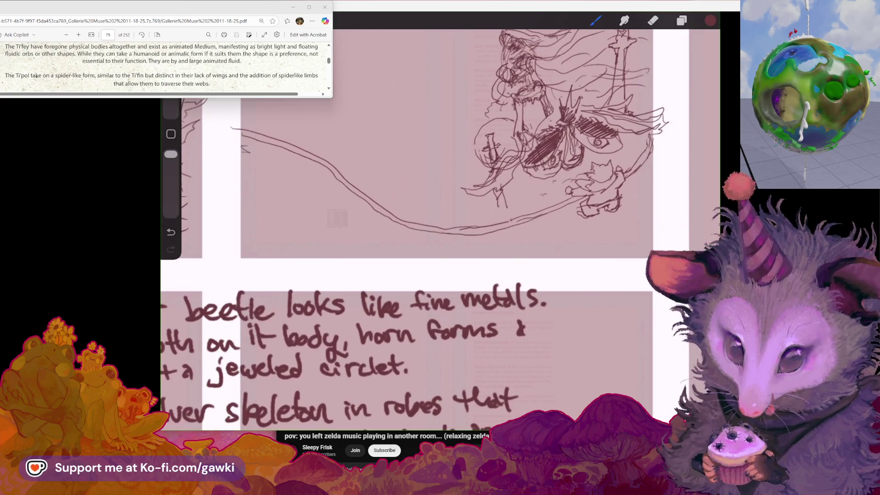
# Draw an upper arc from the ship's left, redoing it after misfired strokes.
pyautogui.scroll(3, 440, 230)
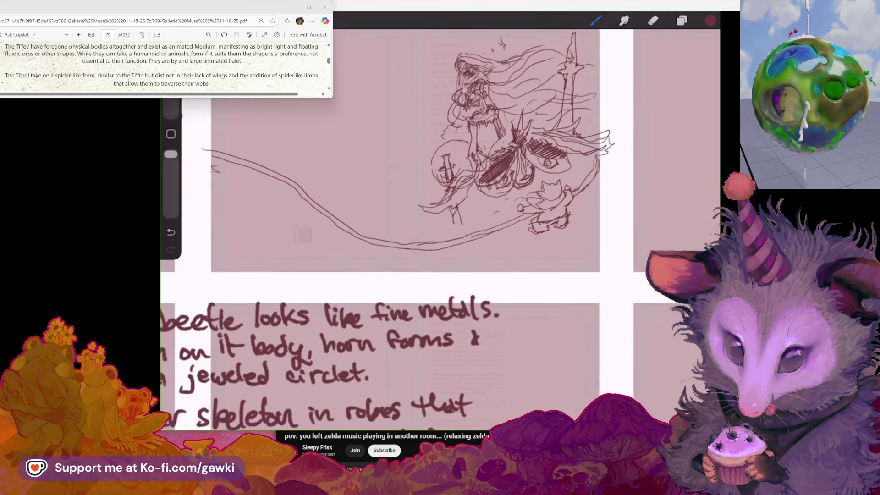
pyautogui.moveTo(233, 160); pyautogui.dragTo(308, 153)
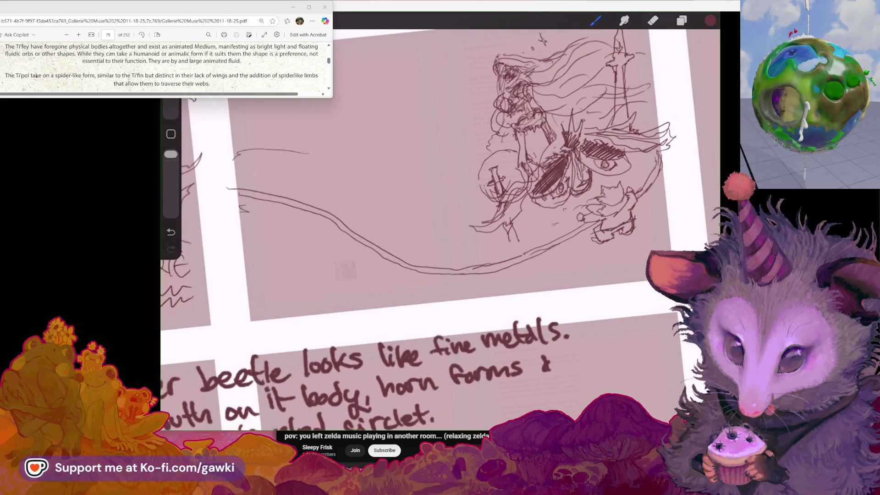
pyautogui.hotkey('ctrl', 'z')
pyautogui.moveTo(222, 151); pyautogui.dragTo(347, 125)
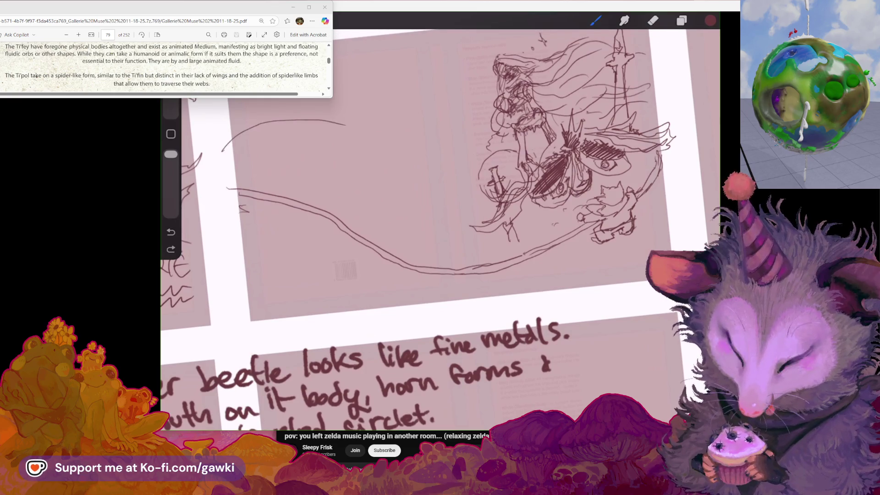
pyautogui.hotkey('ctrl', 'z')
pyautogui.moveTo(227, 133)
pyautogui.mouseDown()
pyautogui.moveTo(266, 112)
pyautogui.moveTo(357, 119)
pyautogui.mouseUp()
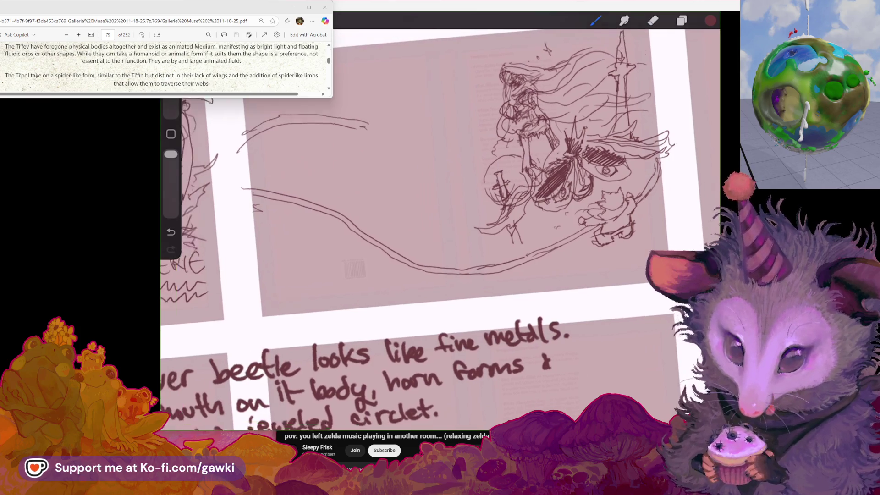
pyautogui.click(653, 20)
pyautogui.moveTo(394, 128); pyautogui.dragTo(332, 123)
pyautogui.hotkey('ctrl', 'z')
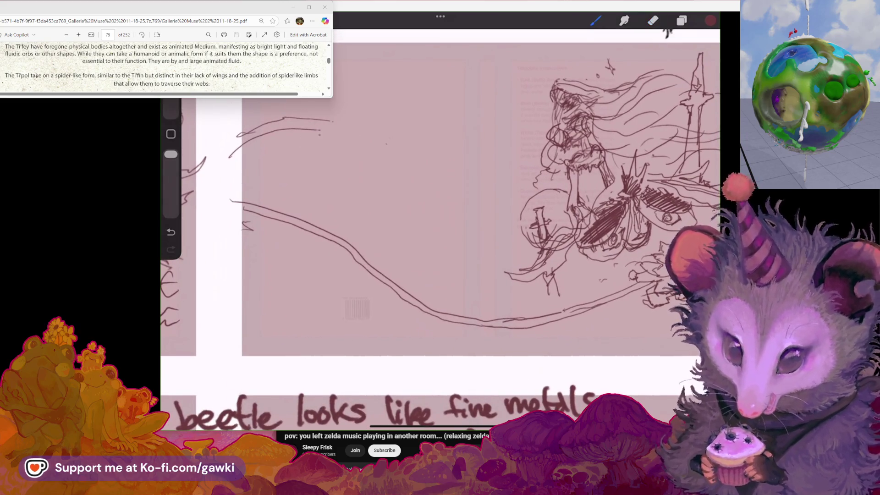
# Draw the sail's long top arc and hatch across the new sail shape.
pyautogui.moveTo(278, 207)
pyautogui.mouseDown()
pyautogui.moveTo(274, 158)
pyautogui.moveTo(319, 136)
pyautogui.mouseUp()
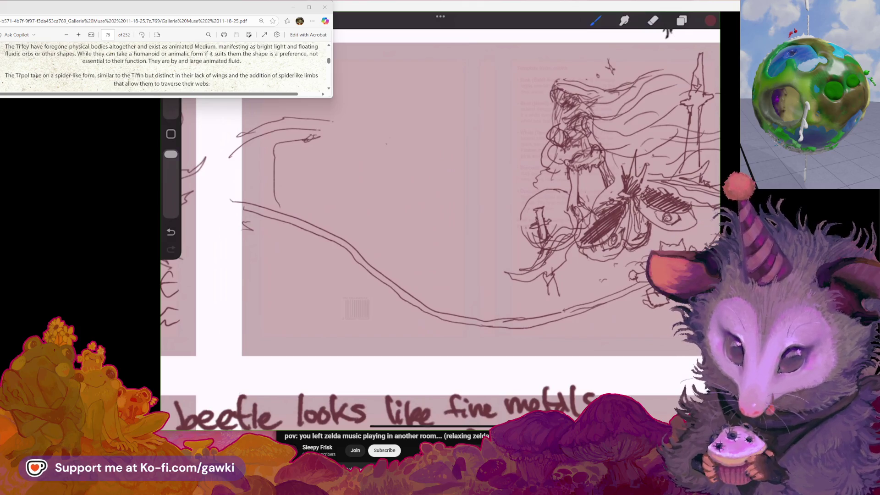
pyautogui.hotkey('ctrl', 'z')
pyautogui.hotkey('ctrl', 'z')
pyautogui.hotkey('ctrl', 'z')
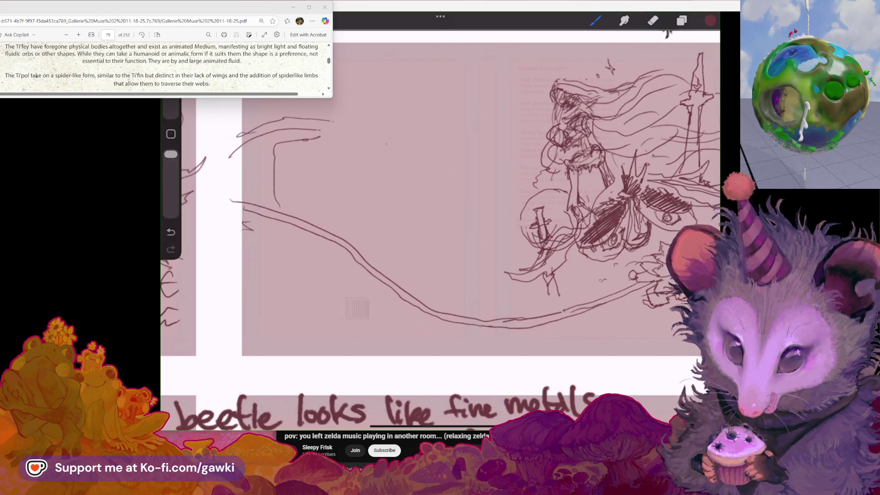
pyautogui.moveTo(332, 97); pyautogui.dragTo(345, 96)
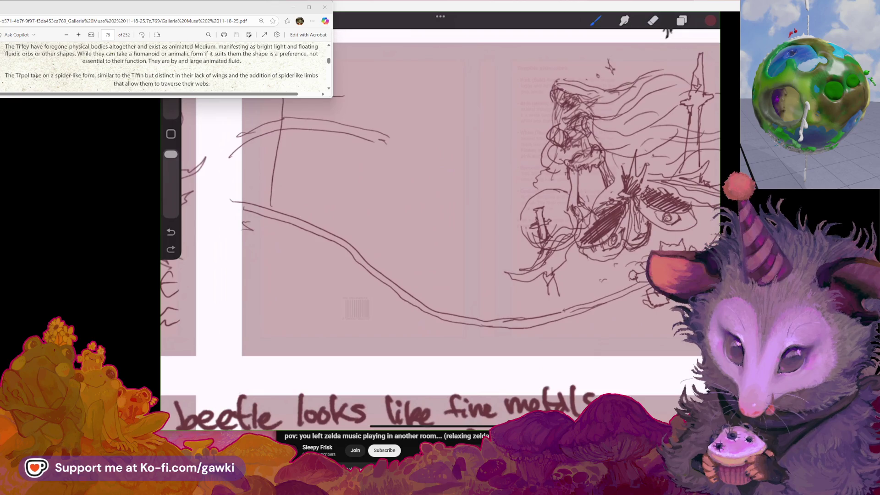
pyautogui.moveTo(334, 65)
pyautogui.mouseDown()
pyautogui.moveTo(426, 84)
pyautogui.moveTo(420, 114)
pyautogui.mouseUp()
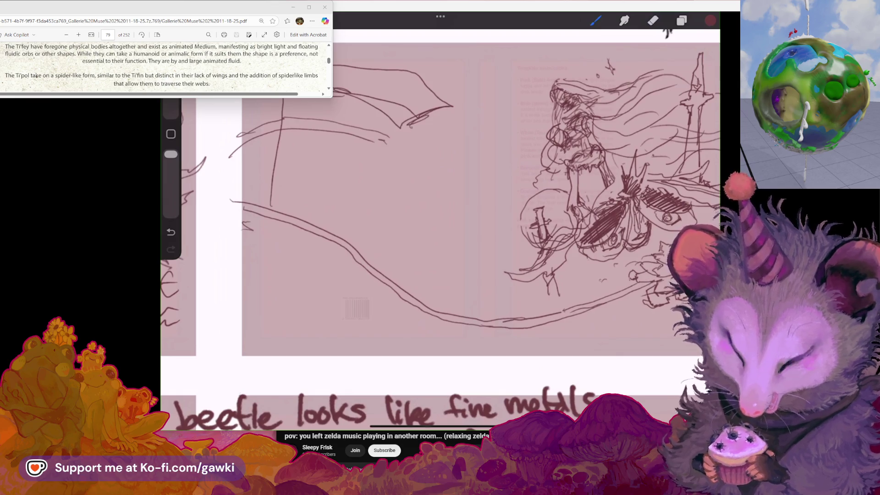
pyautogui.moveTo(385, 113)
pyautogui.mouseDown()
pyautogui.moveTo(433, 91)
pyautogui.moveTo(420, 78)
pyautogui.mouseUp()
pyautogui.moveTo(364, 98)
pyautogui.mouseDown()
pyautogui.moveTo(405, 71)
pyautogui.moveTo(359, 94)
pyautogui.moveTo(367, 71)
pyautogui.mouseUp()
pyautogui.moveTo(353, 95); pyautogui.dragTo(377, 73)
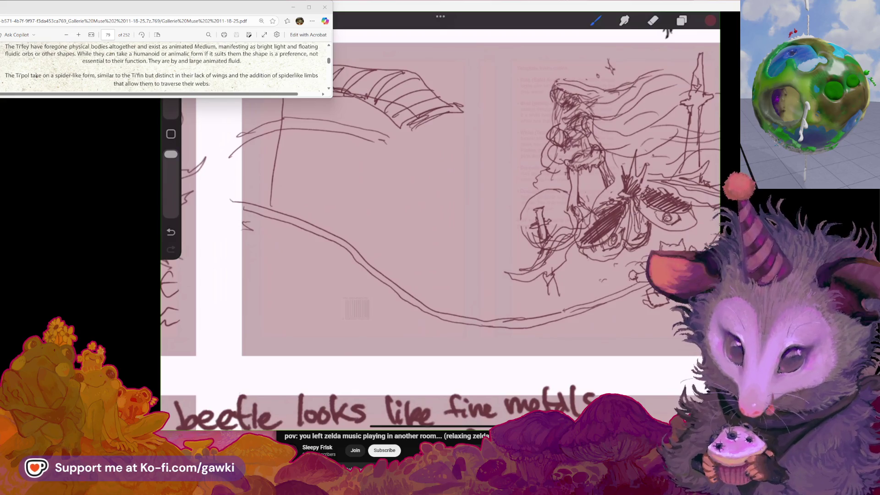
pyautogui.scroll(-3, 440, 220)
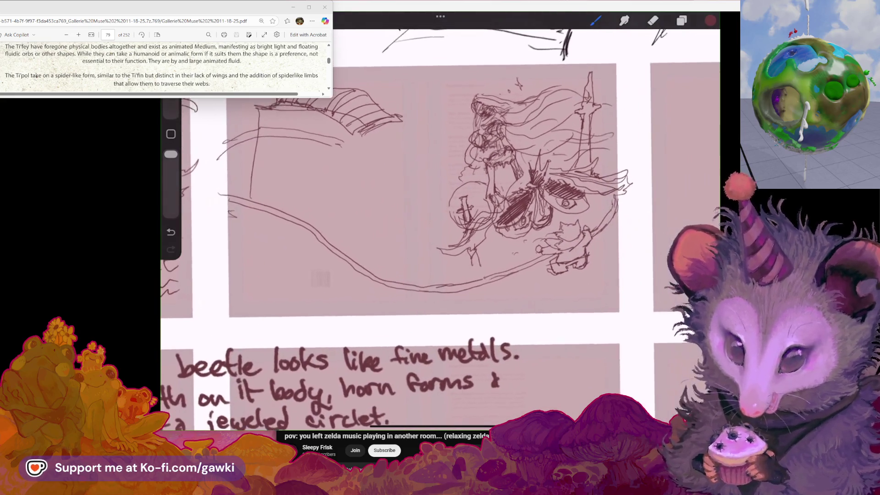
pyautogui.scroll(2, 440, 220)
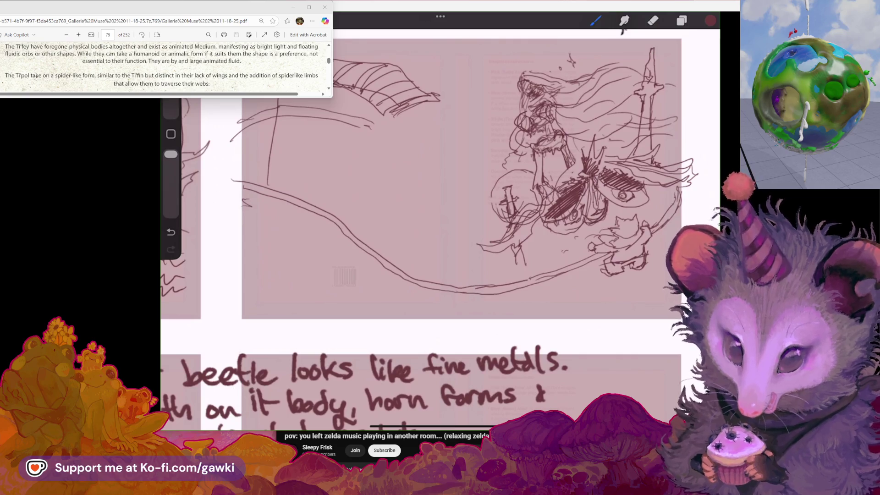
# Uniformly shrink the hatched sail shape and move it down-left to serve as a roof.
pyautogui.press('s')
pyautogui.moveTo(390, 144)
pyautogui.mouseDown()
pyautogui.moveTo(456, 98)
pyautogui.moveTo(337, 155)
pyautogui.mouseUp()
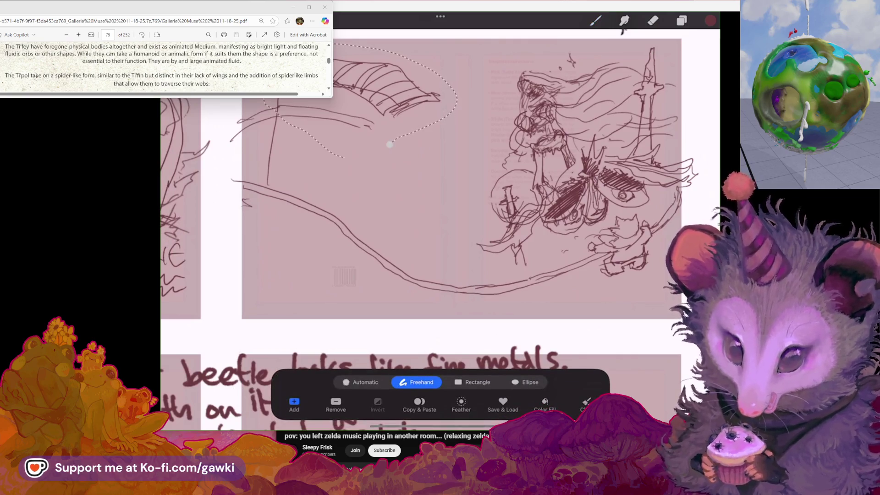
pyautogui.press('v')
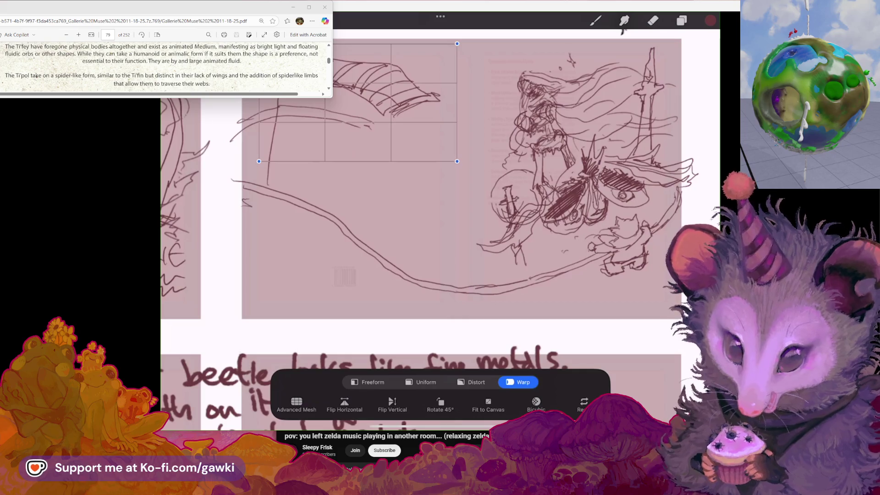
pyautogui.click(426, 382)
pyautogui.moveTo(457, 162); pyautogui.dragTo(478, 162)
pyautogui.moveTo(357, 109)
pyautogui.mouseDown()
pyautogui.moveTo(327, 161)
pyautogui.moveTo(263, 168)
pyautogui.mouseUp()
pyautogui.press('e')
# Draw the boxy cabin's edges beneath the new roof, undoing the stray strokes.
pyautogui.press('b')
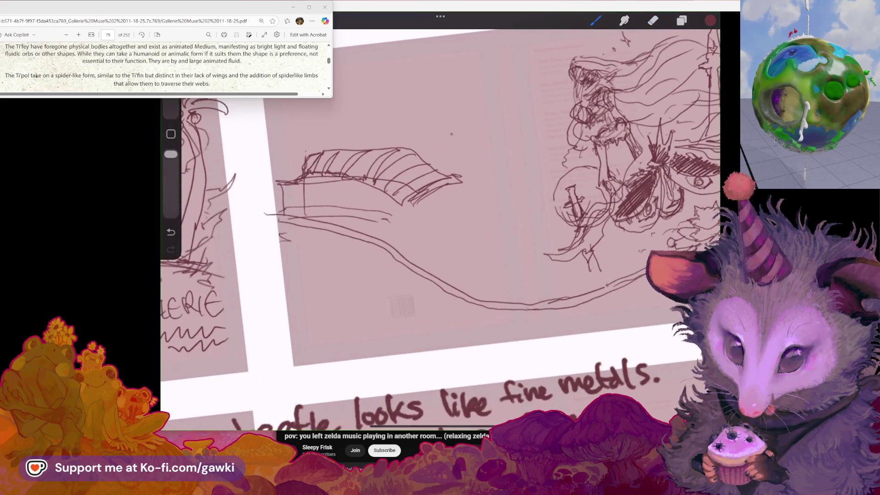
pyautogui.moveTo(399, 195)
pyautogui.mouseDown()
pyautogui.moveTo(373, 219)
pyautogui.moveTo(372, 251)
pyautogui.mouseUp()
pyautogui.moveTo(344, 188); pyautogui.dragTo(342, 228)
pyautogui.moveTo(341, 188); pyautogui.dragTo(385, 198)
pyautogui.moveTo(386, 198)
pyautogui.mouseDown()
pyautogui.moveTo(381, 250)
pyautogui.moveTo(362, 231)
pyautogui.mouseUp()
pyautogui.moveTo(447, 181); pyautogui.dragTo(453, 200)
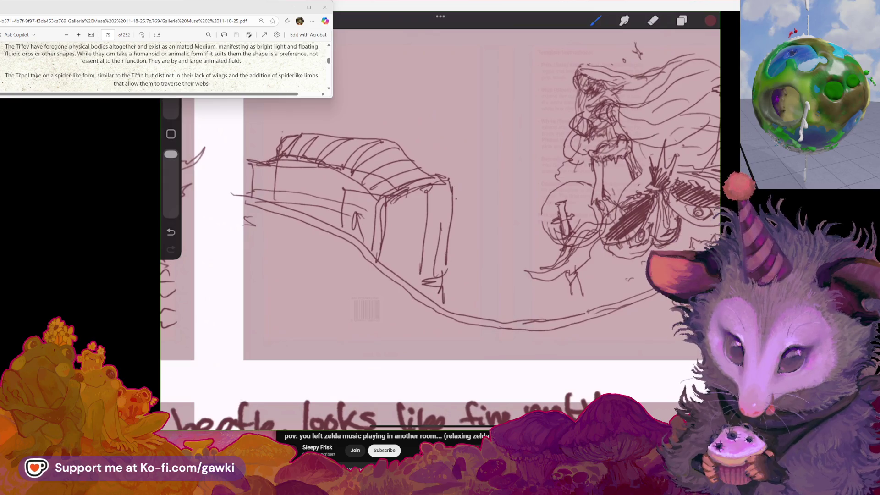
pyautogui.hotkey('ctrl', 'z')
pyautogui.scroll(-2, 440, 229)
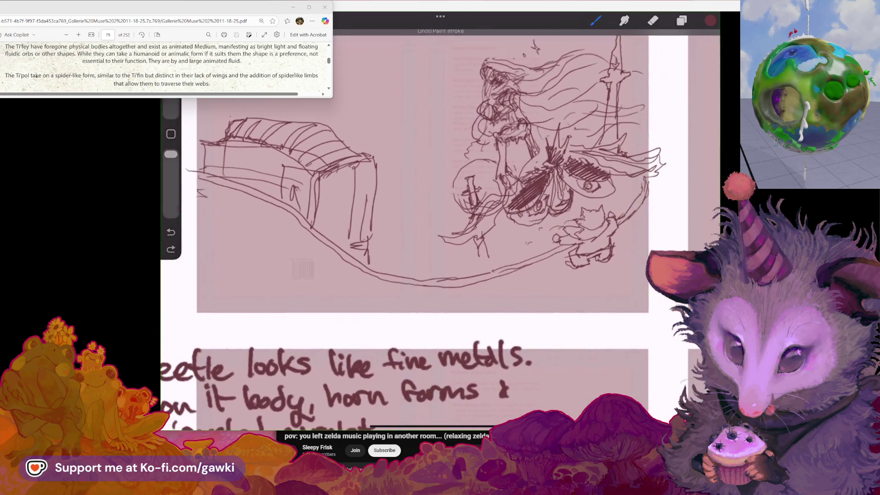
pyautogui.hotkey('ctrl', 'z')
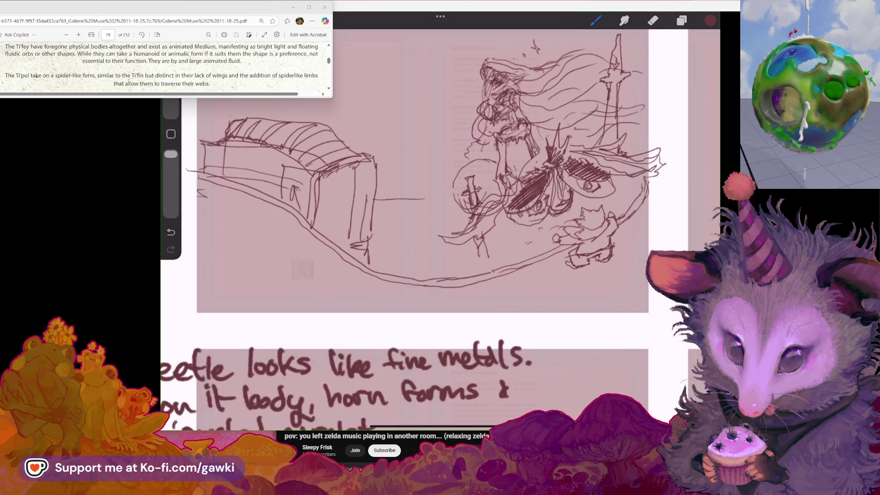
pyautogui.hotkey('ctrl', 'z')
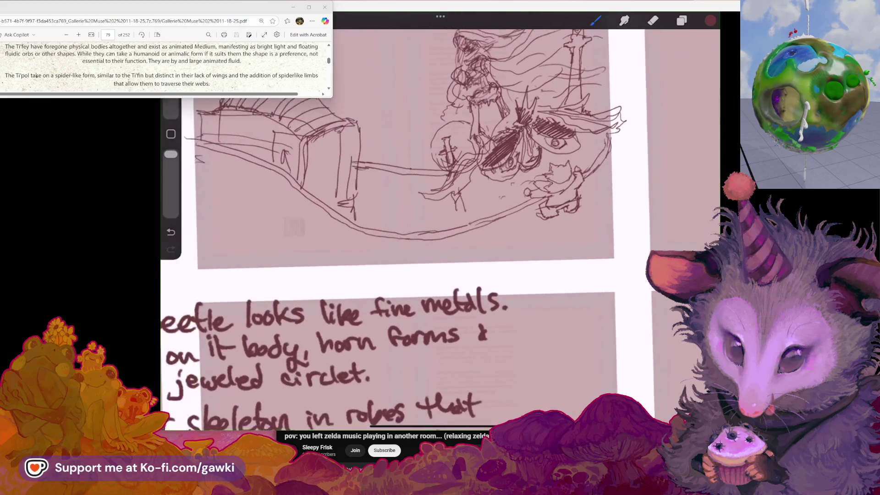
# Add the cabin's base line and small building boxes along the hull bottom.
pyautogui.moveTo(441, 200); pyautogui.dragTo(381, 241)
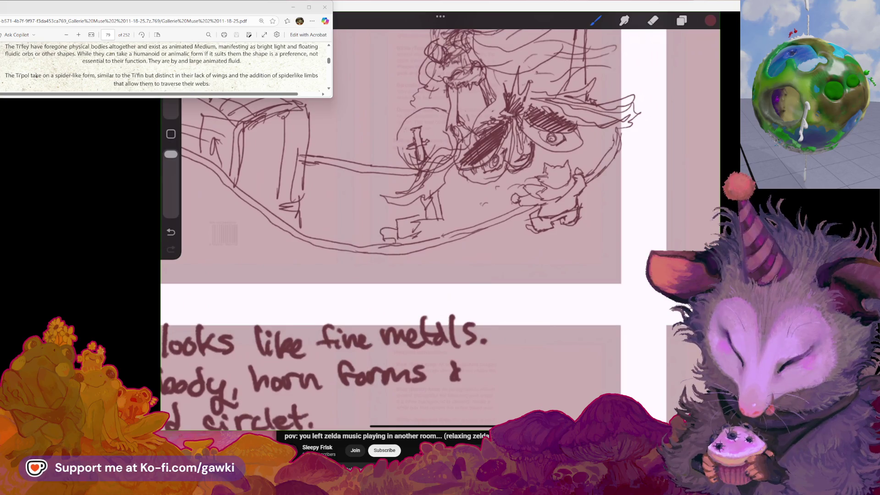
pyautogui.moveTo(302, 213)
pyautogui.mouseDown()
pyautogui.moveTo(328, 187)
pyautogui.moveTo(312, 214)
pyautogui.moveTo(355, 205)
pyautogui.moveTo(329, 223)
pyautogui.moveTo(318, 216)
pyautogui.mouseUp()
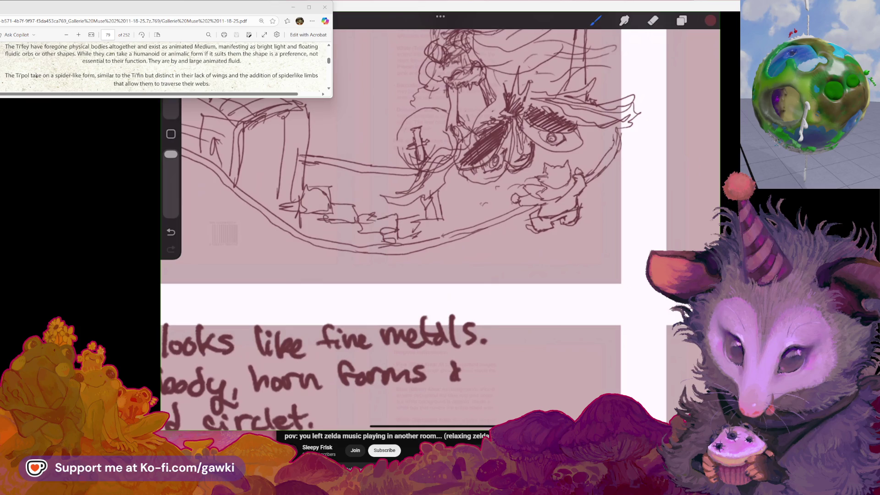
pyautogui.moveTo(335, 234)
pyautogui.mouseDown()
pyautogui.moveTo(358, 231)
pyautogui.moveTo(361, 246)
pyautogui.mouseUp()
pyautogui.moveTo(327, 216)
pyautogui.mouseDown()
pyautogui.moveTo(326, 243)
pyautogui.moveTo(319, 224)
pyautogui.moveTo(323, 234)
pyautogui.mouseUp()
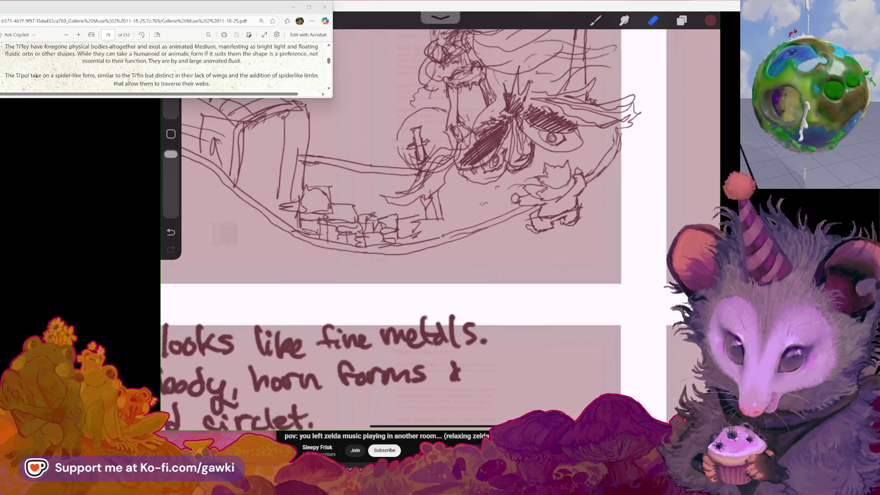
pyautogui.scroll(2, 440, 229)
pyautogui.press('e')
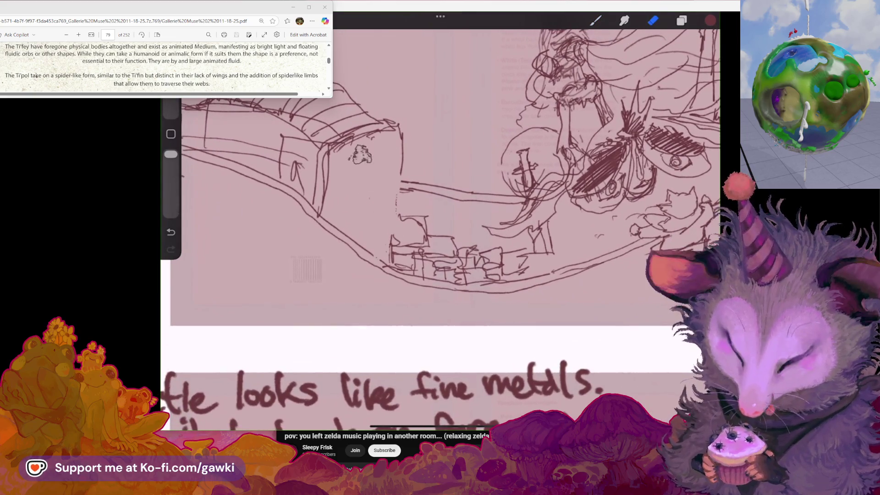
# Pick a brush and draw the oval clock face on the cabin front.
pyautogui.click(596, 21)
pyautogui.click(348, 184)
pyautogui.moveTo(339, 143); pyautogui.dragTo(357, 212)
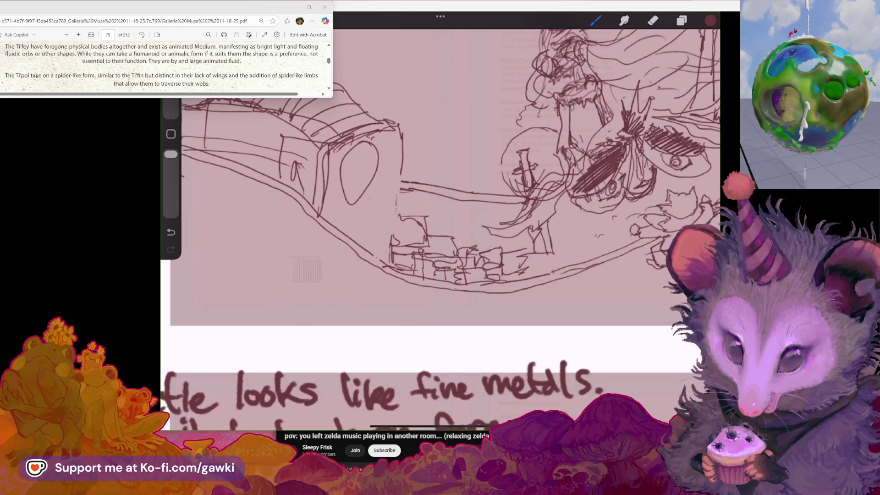
pyautogui.hotkey('ctrl', 'z')
pyautogui.moveTo(339, 143); pyautogui.dragTo(357, 212)
pyautogui.moveTo(357, 145)
pyautogui.mouseDown()
pyautogui.moveTo(373, 158)
pyautogui.moveTo(340, 176)
pyautogui.moveTo(363, 203)
pyautogui.mouseUp()
pyautogui.hotkey('ctrl', 'z')
# Add tick marks inside the clock and a tall vertical stroke beside it for the spire.
pyautogui.moveTo(333, 186)
pyautogui.mouseDown()
pyautogui.moveTo(356, 215)
pyautogui.moveTo(370, 201)
pyautogui.mouseUp()
pyautogui.moveTo(383, 133); pyautogui.dragTo(379, 256)
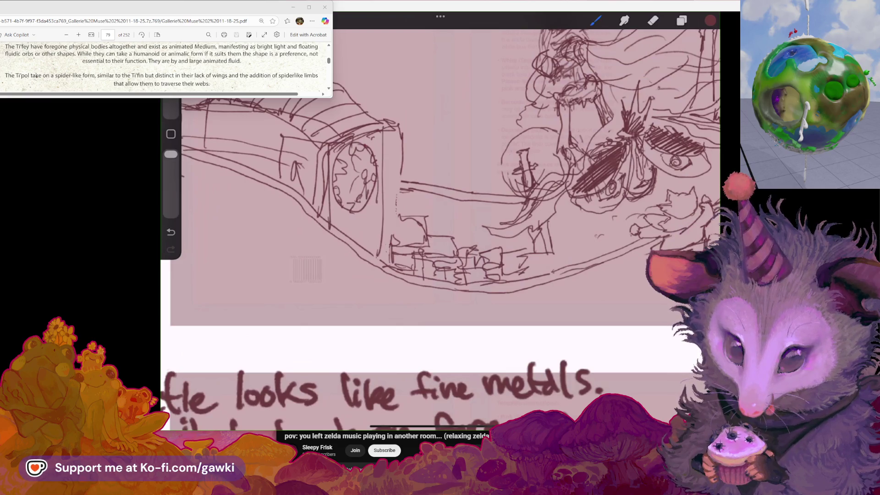
pyautogui.scroll(-3, 440, 220)
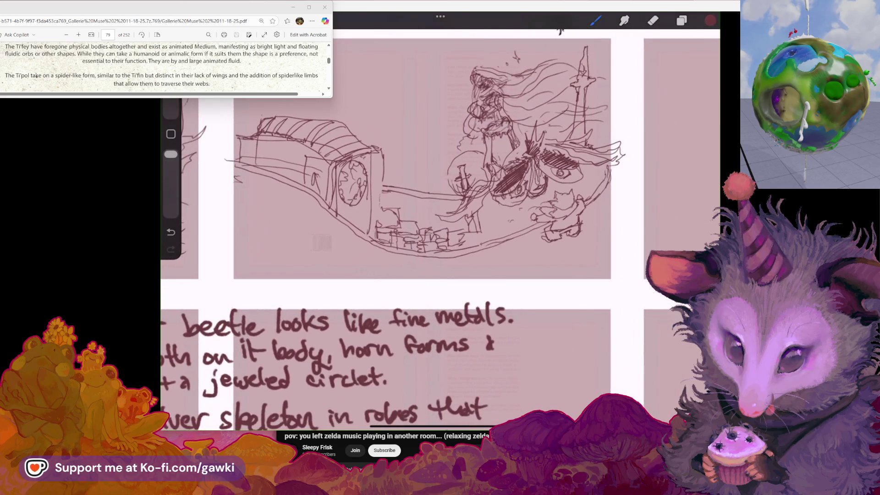
pyautogui.press('e')
pyautogui.press('b')
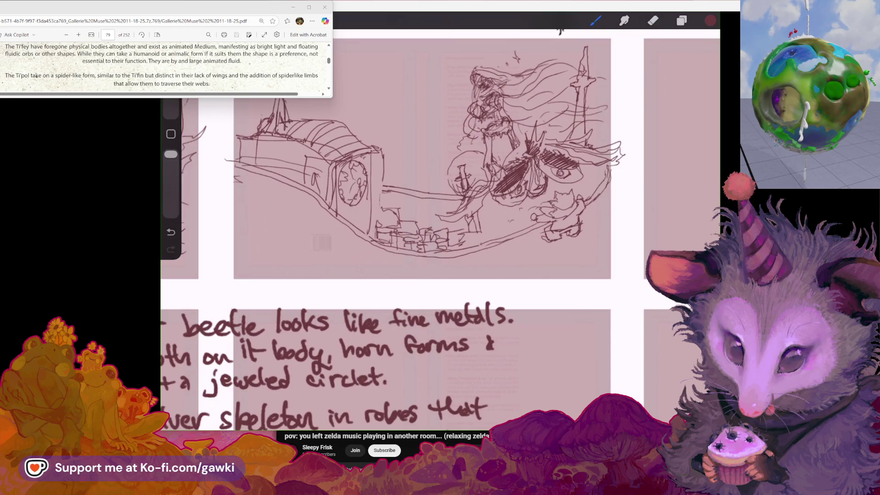
pyautogui.scroll(2, 440, 183)
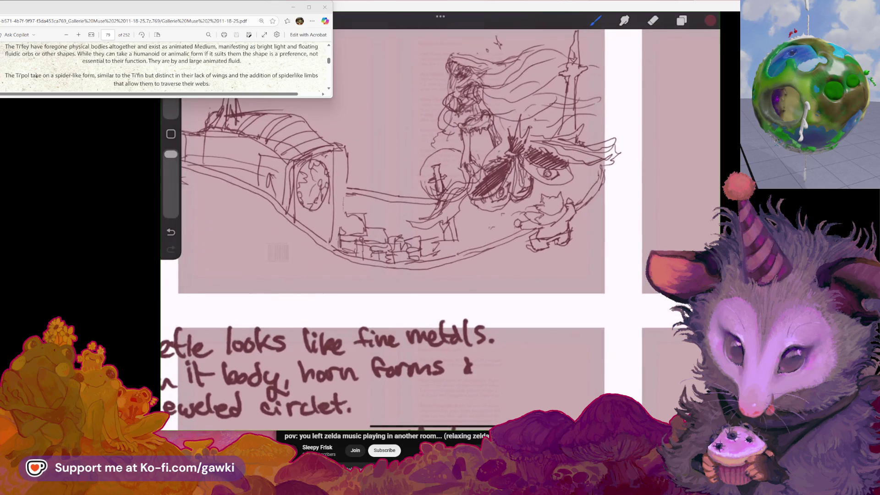
# Freehand-select the clock door and Warp it leftward so it bulges along the hull.
pyautogui.press('s')
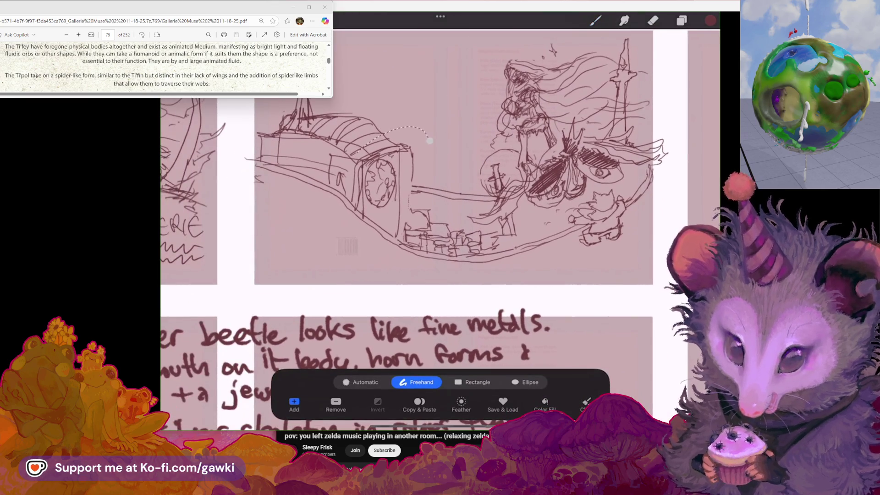
pyautogui.moveTo(341, 135); pyautogui.dragTo(340, 206)
pyautogui.click(624, 20)
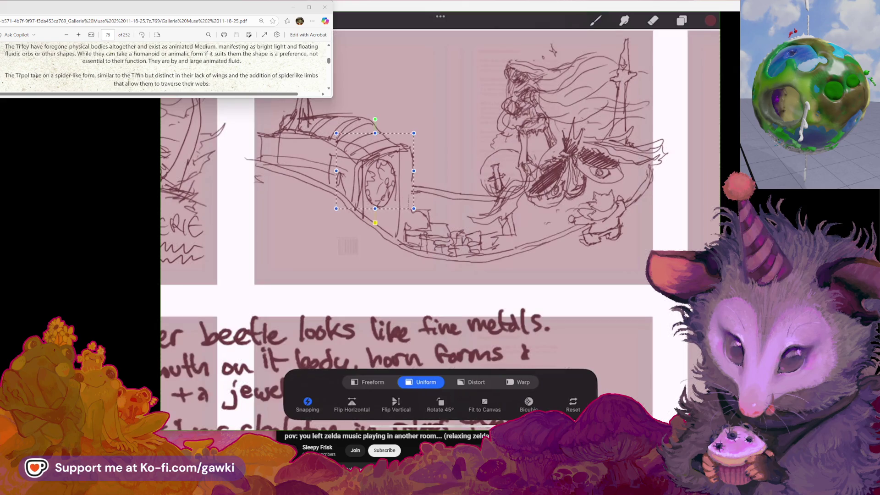
pyautogui.click(518, 382)
pyautogui.moveTo(414, 133); pyautogui.dragTo(429, 126)
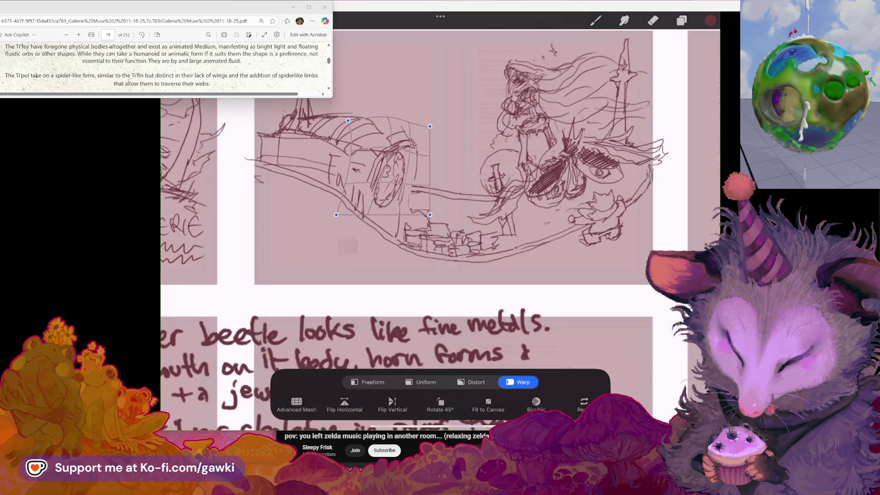
pyautogui.moveTo(392, 170)
pyautogui.mouseDown()
pyautogui.moveTo(367, 169)
pyautogui.moveTo(382, 173)
pyautogui.mouseUp()
pyautogui.moveTo(429, 126); pyautogui.dragTo(425, 127)
pyautogui.moveTo(385, 174); pyautogui.dragTo(367, 179)
pyautogui.moveTo(425, 127); pyautogui.dragTo(433, 130)
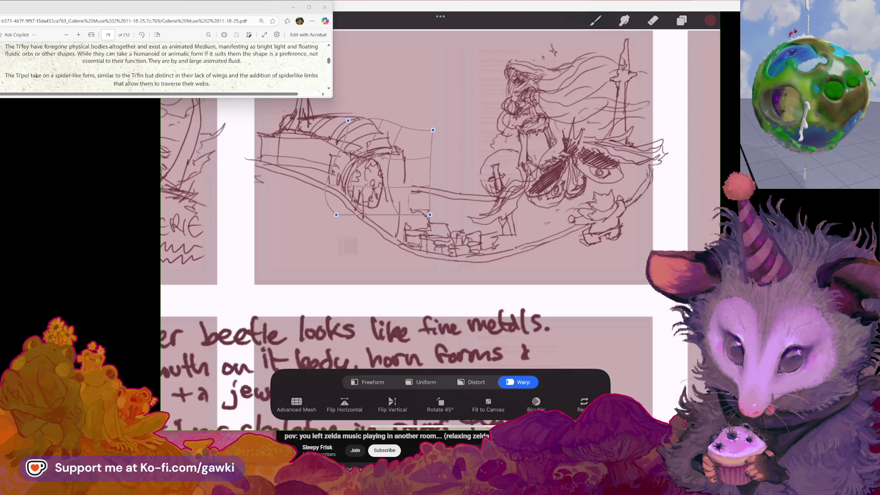
pyautogui.click(653, 20)
# Erase part of the mast and sail lines and redraw lines over the cabin.
pyautogui.moveTo(334, 138)
pyautogui.mouseDown()
pyautogui.moveTo(312, 119)
pyautogui.moveTo(295, 133)
pyautogui.mouseUp()
pyautogui.moveTo(301, 106); pyautogui.dragTo(346, 186)
pyautogui.moveTo(339, 151); pyautogui.dragTo(316, 188)
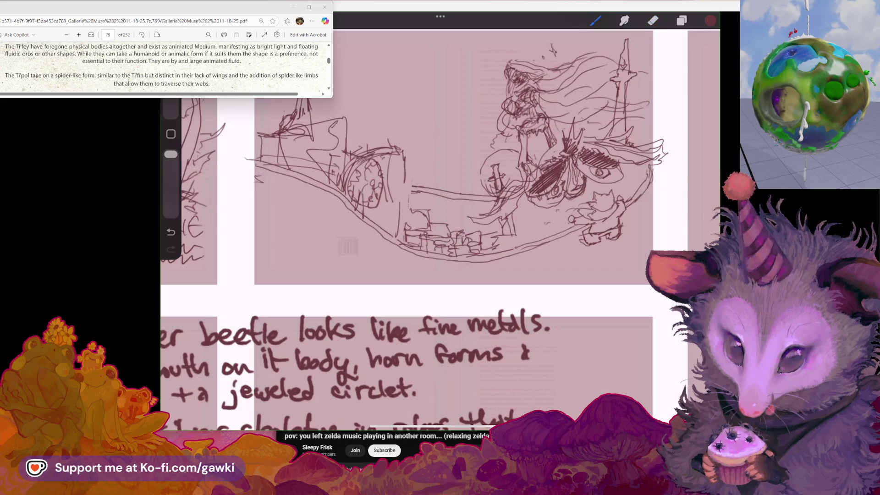
# Add vertical structure strokes and a deck line mid-ship, removing a misplaced spire.
pyautogui.hotkey('ctrl', 'z')
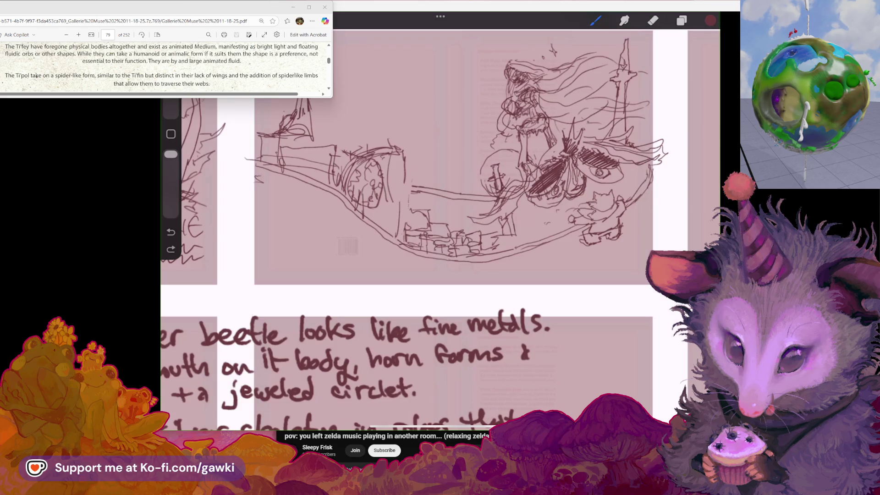
pyautogui.moveTo(407, 176); pyautogui.dragTo(407, 226)
pyautogui.moveTo(412, 159); pyautogui.dragTo(414, 227)
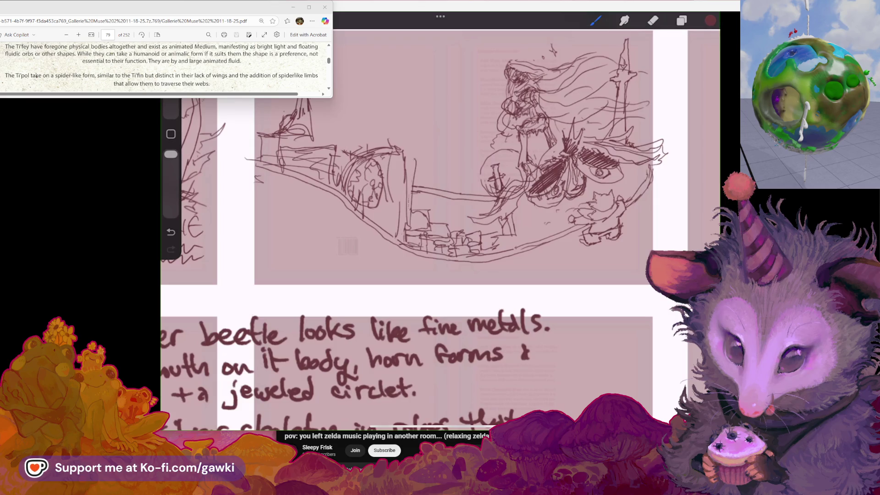
pyautogui.moveTo(397, 153)
pyautogui.mouseDown()
pyautogui.moveTo(414, 176)
pyautogui.moveTo(387, 208)
pyautogui.mouseUp()
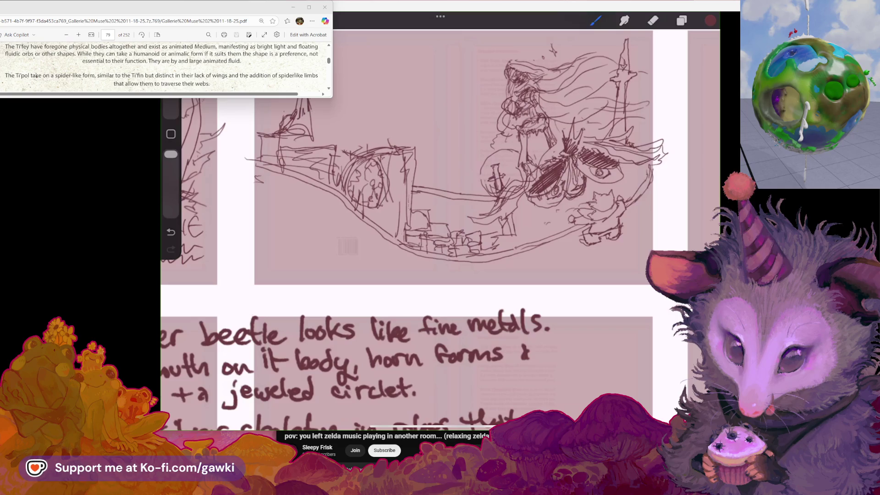
pyautogui.moveTo(375, 145); pyautogui.dragTo(388, 141)
pyautogui.moveTo(374, 135); pyautogui.dragTo(412, 147)
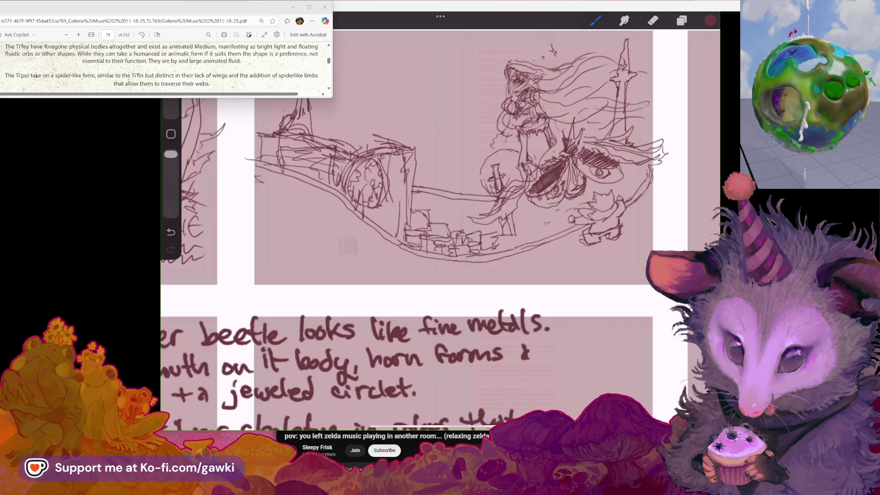
pyautogui.moveTo(345, 140)
pyautogui.mouseDown()
pyautogui.moveTo(364, 81)
pyautogui.moveTo(367, 139)
pyautogui.moveTo(352, 68)
pyautogui.moveTo(354, 134)
pyautogui.moveTo(381, 143)
pyautogui.mouseUp()
pyautogui.hotkey('ctrl', 'z')
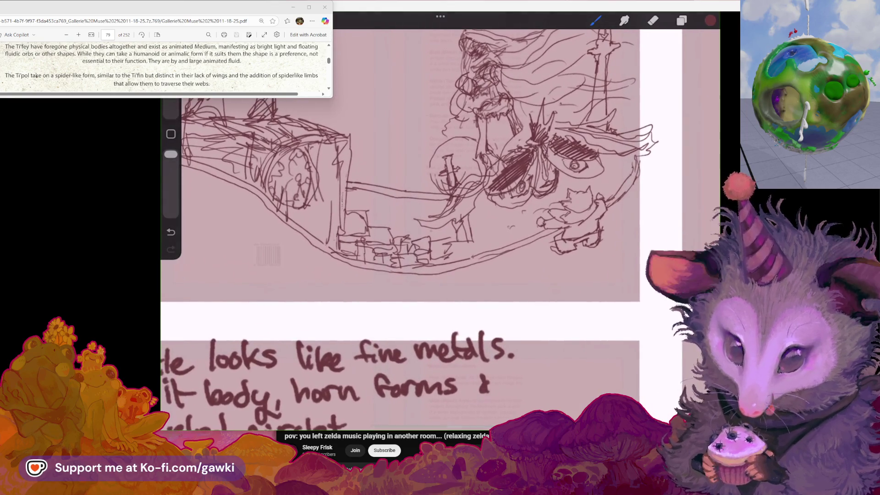
# Redraw the spire with short strokes and vertical lines mid-ship; discard a lower-left wave try.
pyautogui.moveTo(371, 229); pyautogui.dragTo(387, 214)
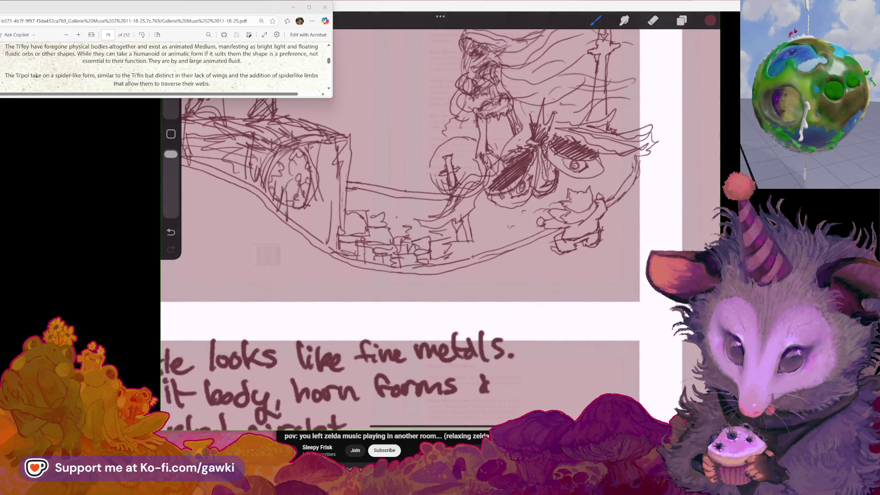
pyautogui.moveTo(357, 182)
pyautogui.mouseDown()
pyautogui.moveTo(372, 176)
pyautogui.moveTo(369, 209)
pyautogui.mouseUp()
pyautogui.moveTo(367, 167); pyautogui.dragTo(368, 196)
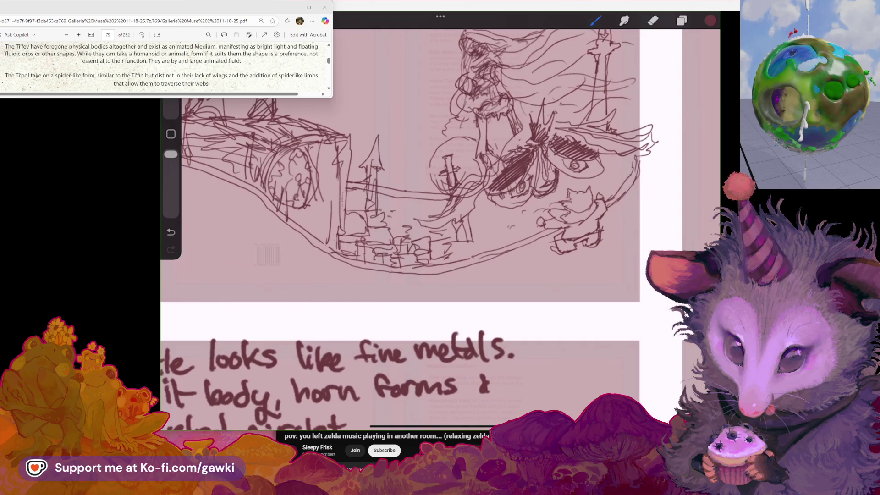
pyautogui.moveTo(380, 191); pyautogui.dragTo(399, 186)
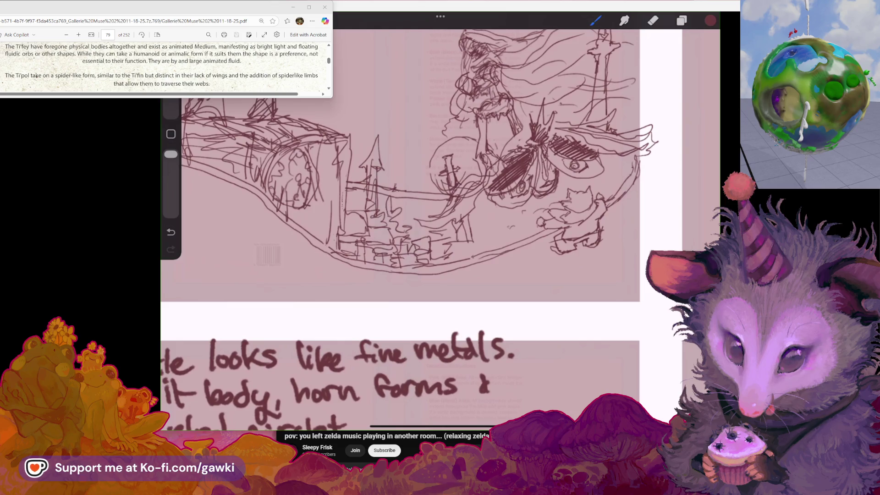
pyautogui.scroll(-3, 412, 183)
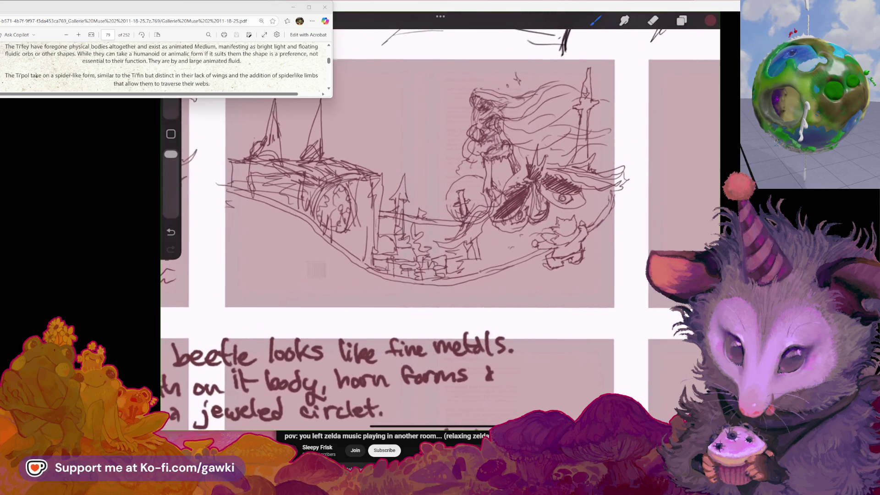
pyautogui.scroll(3, 440, 183)
pyautogui.moveTo(213, 200)
pyautogui.mouseDown()
pyautogui.moveTo(297, 268)
pyautogui.moveTo(359, 286)
pyautogui.mouseUp()
pyautogui.hotkey('ctrl', 'z')
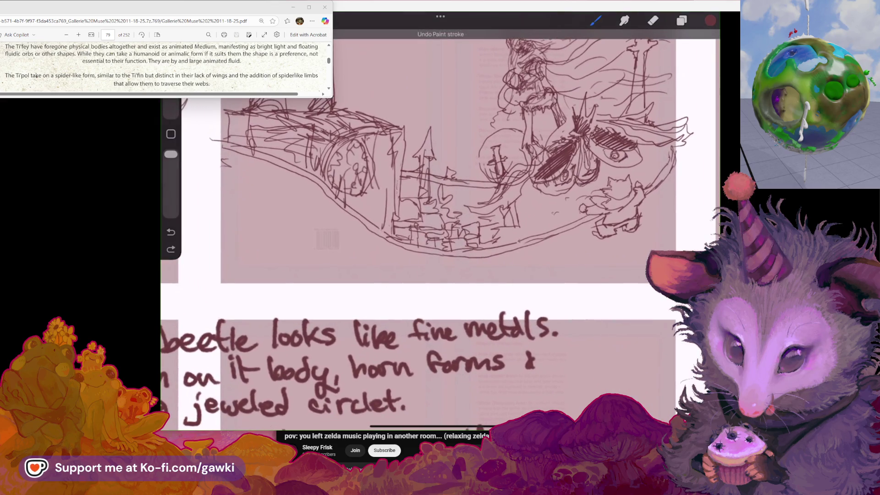
# Draw long sweeping wave curves with hatching at the lower left.
pyautogui.moveTo(210, 191); pyautogui.dragTo(369, 296)
pyautogui.moveTo(215, 221); pyautogui.dragTo(293, 284)
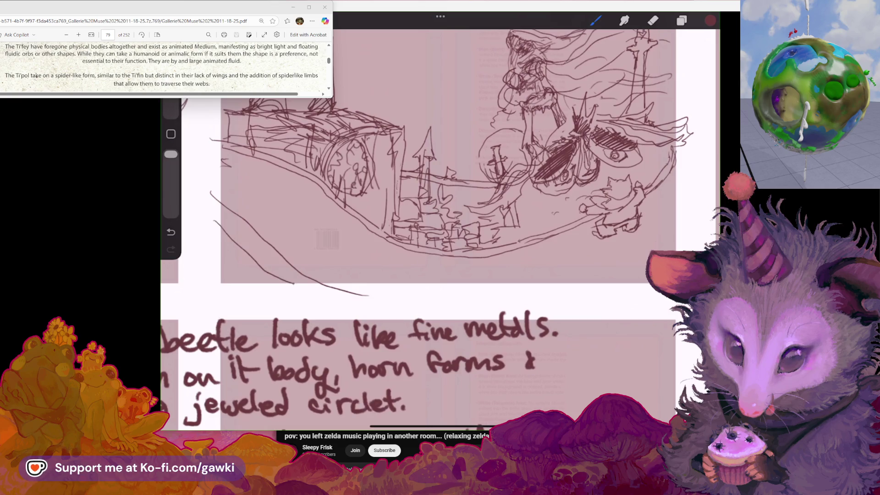
pyautogui.moveTo(217, 254); pyautogui.dragTo(256, 287)
pyautogui.moveTo(240, 240)
pyautogui.mouseDown()
pyautogui.moveTo(254, 281)
pyautogui.moveTo(268, 287)
pyautogui.mouseUp()
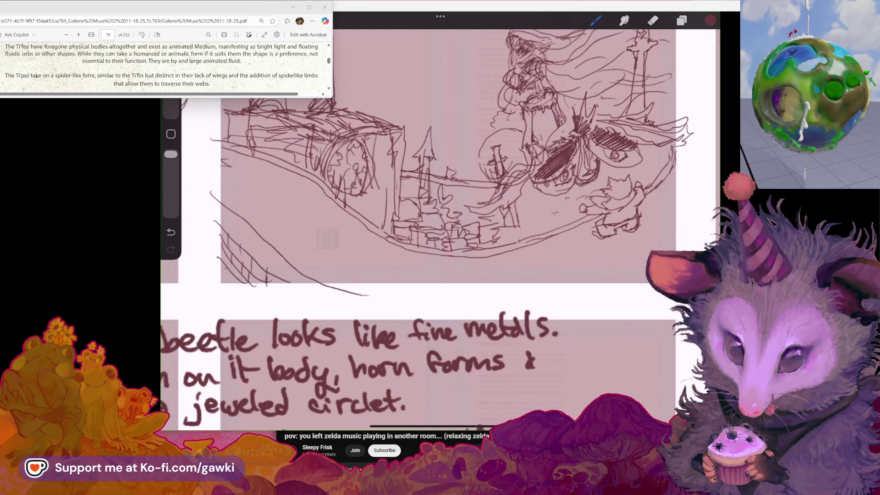
pyautogui.moveTo(217, 214); pyautogui.dragTo(307, 291)
pyautogui.moveTo(253, 234); pyautogui.dragTo(263, 241)
# Hatch the lower hull and scribble loopy waves beneath the ship's right end.
pyautogui.moveTo(351, 231); pyautogui.dragTo(476, 265)
pyautogui.hotkey('ctrl', 'z')
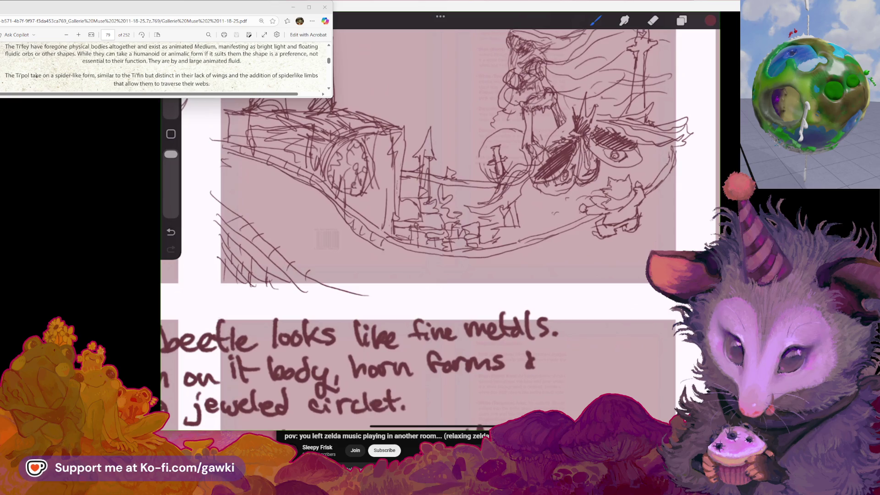
pyautogui.moveTo(547, 240); pyautogui.dragTo(541, 247)
pyautogui.moveTo(573, 230); pyautogui.dragTo(567, 239)
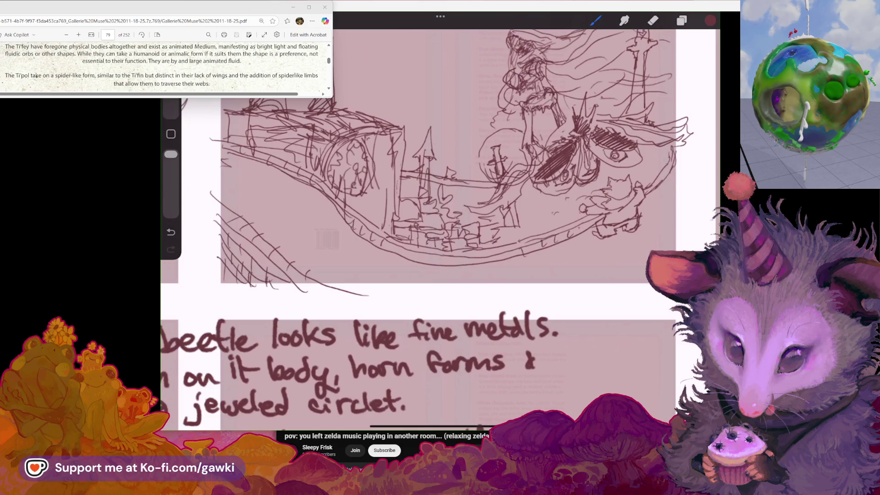
pyautogui.moveTo(673, 181)
pyautogui.mouseDown()
pyautogui.moveTo(660, 213)
pyautogui.moveTo(653, 206)
pyautogui.mouseUp()
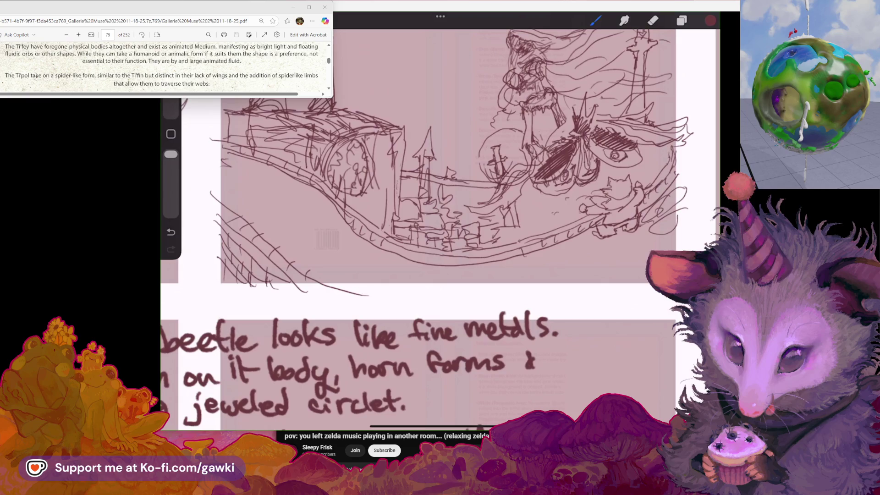
pyautogui.moveTo(640, 242)
pyautogui.mouseDown()
pyautogui.moveTo(612, 273)
pyautogui.moveTo(644, 277)
pyautogui.mouseUp()
pyautogui.moveTo(579, 239)
pyautogui.mouseDown()
pyautogui.moveTo(551, 257)
pyautogui.moveTo(536, 285)
pyautogui.moveTo(507, 265)
pyautogui.moveTo(465, 282)
pyautogui.mouseUp()
# Erase the small squiggle left of the winged figure.
pyautogui.scroll(-2, 440, 224)
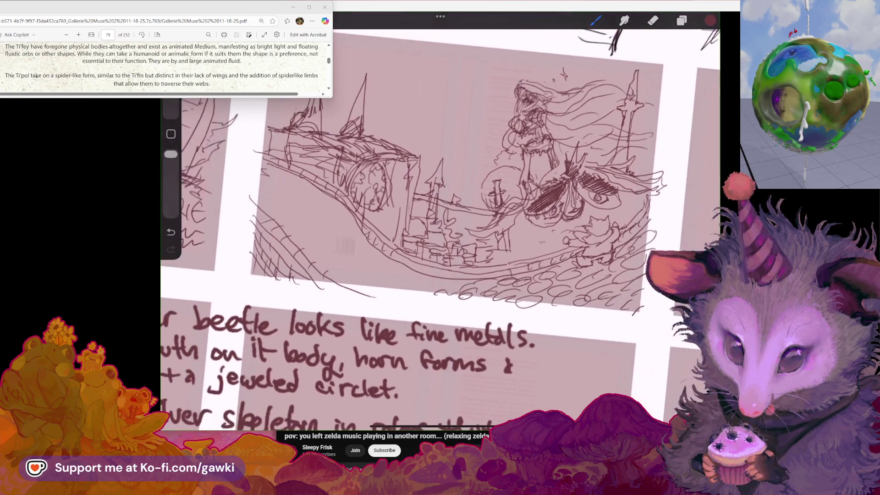
pyautogui.scroll(3, 440, 224)
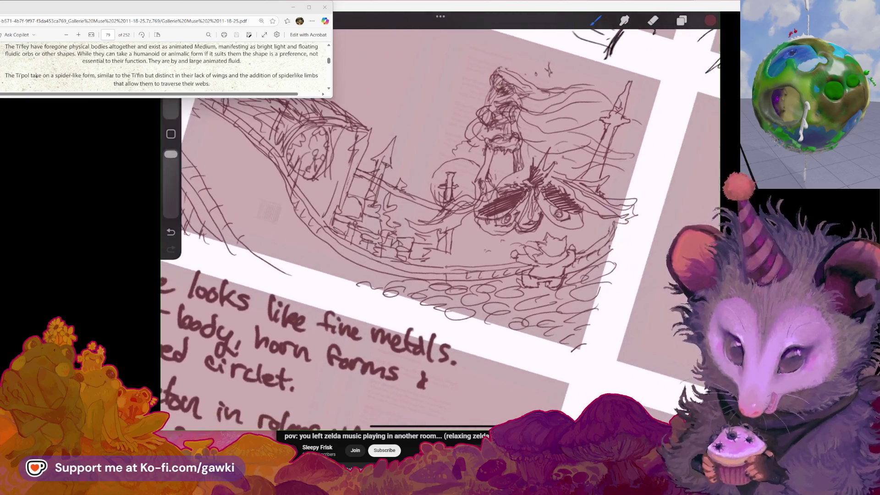
pyautogui.scroll(-2, 440, 229)
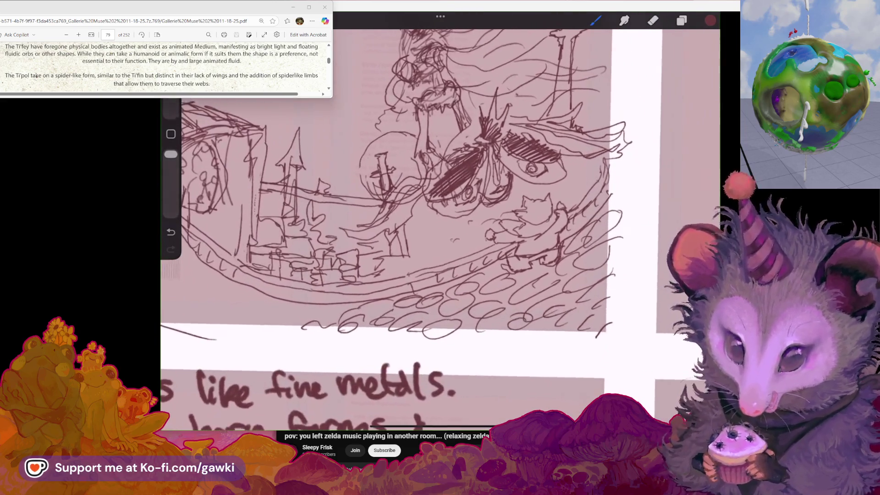
pyautogui.scroll(-3, 440, 220)
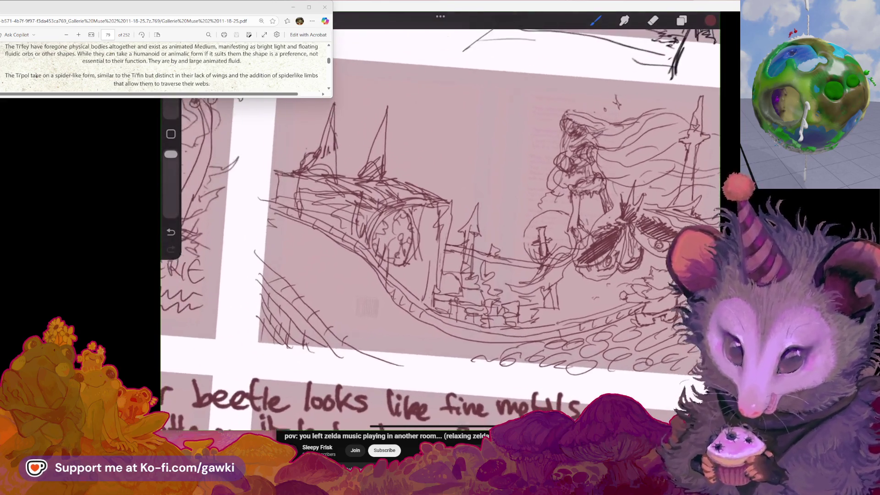
pyautogui.scroll(3, 440, 207)
pyautogui.press('e')
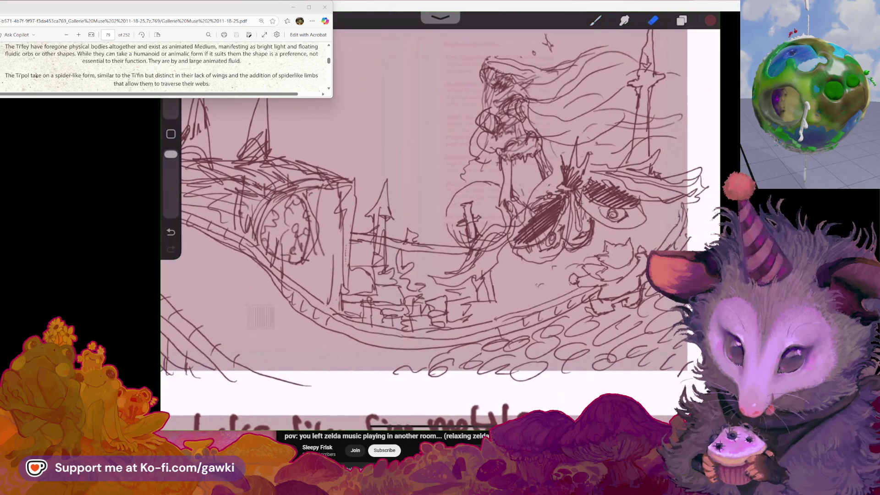
pyautogui.moveTo(451, 188); pyautogui.dragTo(447, 236)
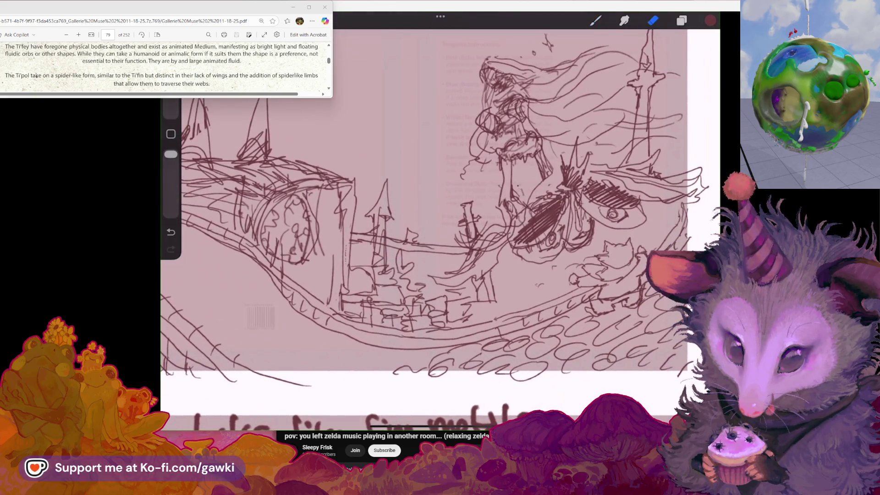
pyautogui.press('b')
# Erase the stray sketch lines on the ship.
pyautogui.hscroll(2, 440, 220)
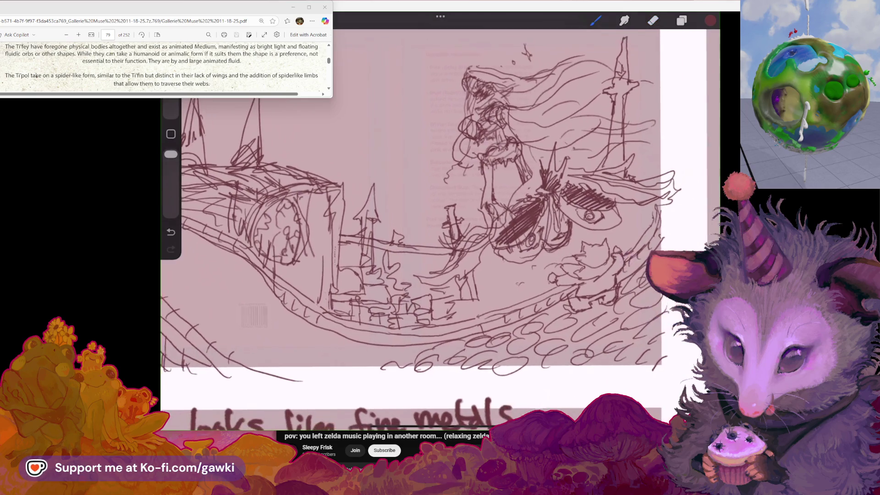
pyautogui.scroll(-3, 410, 211)
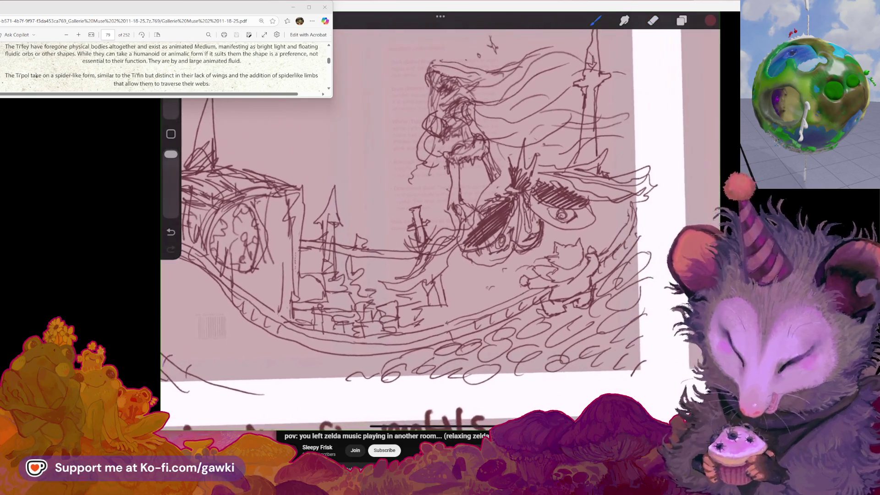
pyautogui.scroll(3, 413, 220)
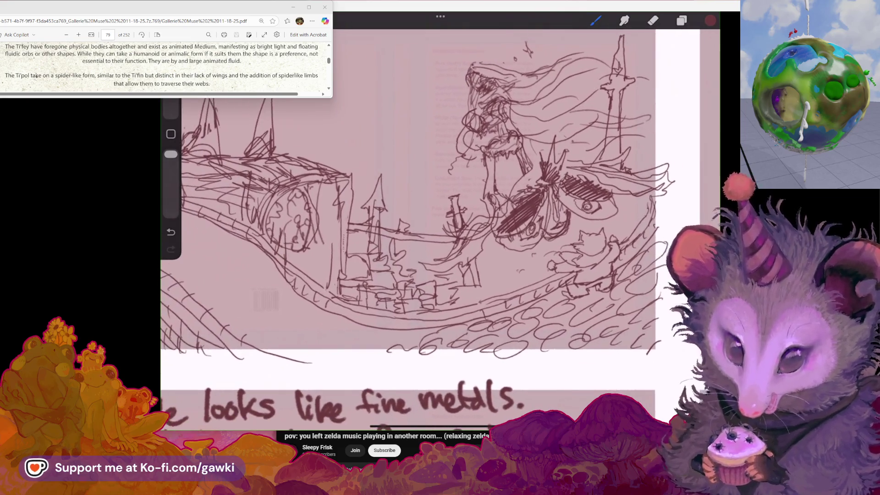
pyautogui.press('e')
pyautogui.moveTo(418, 177); pyautogui.dragTo(414, 171)
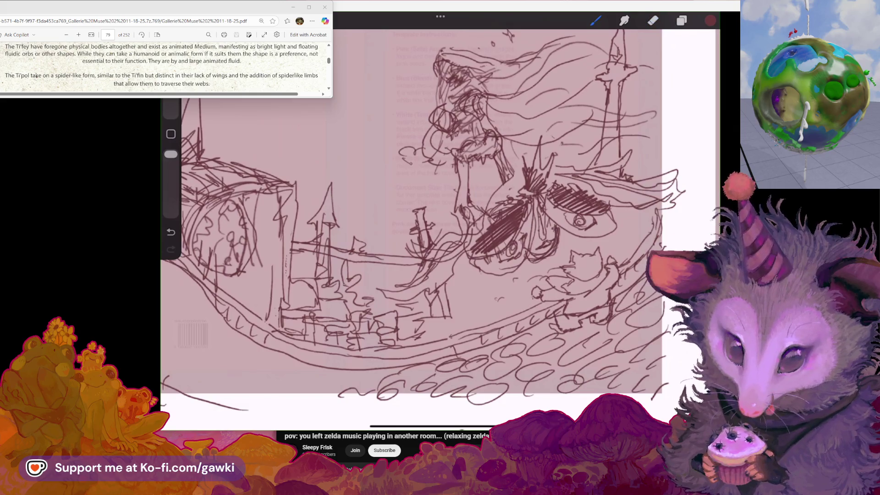
pyautogui.scroll(-3, 440, 229)
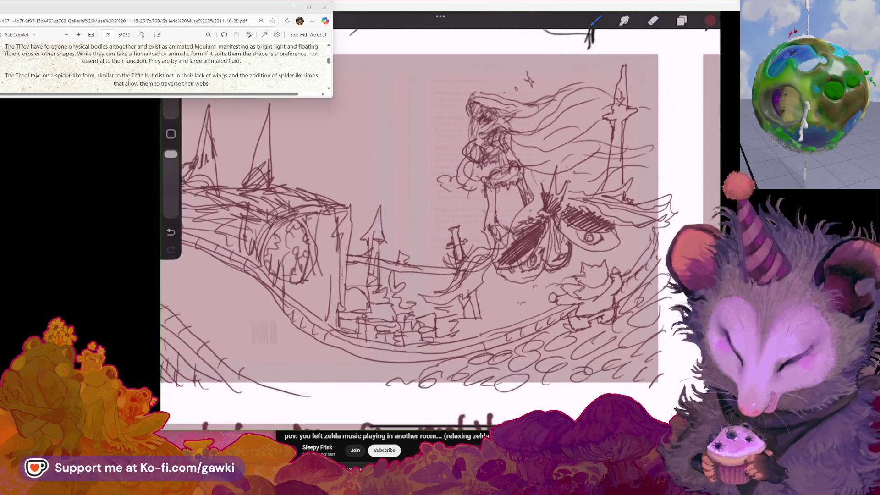
pyautogui.scroll(2, 440, 229)
# Draw wispy cloud lines above the boat and left of the sails.
pyautogui.moveTo(381, 156); pyautogui.dragTo(439, 150)
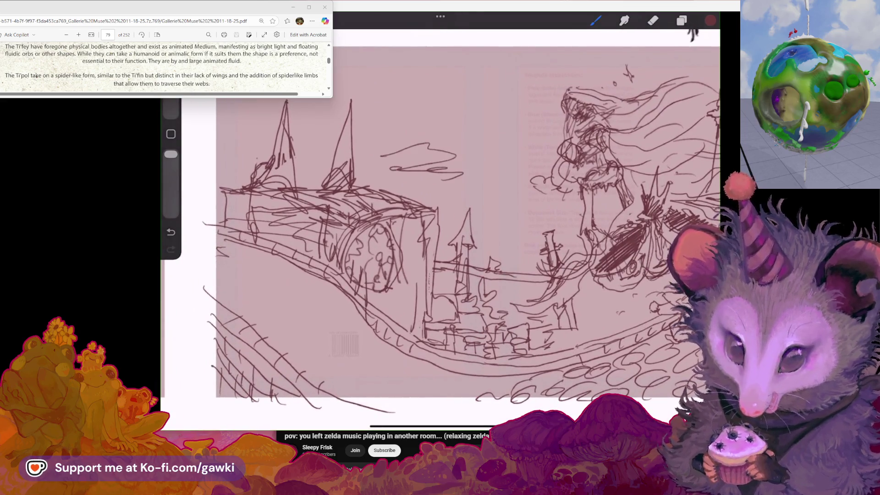
pyautogui.moveTo(315, 136); pyautogui.dragTo(294, 132)
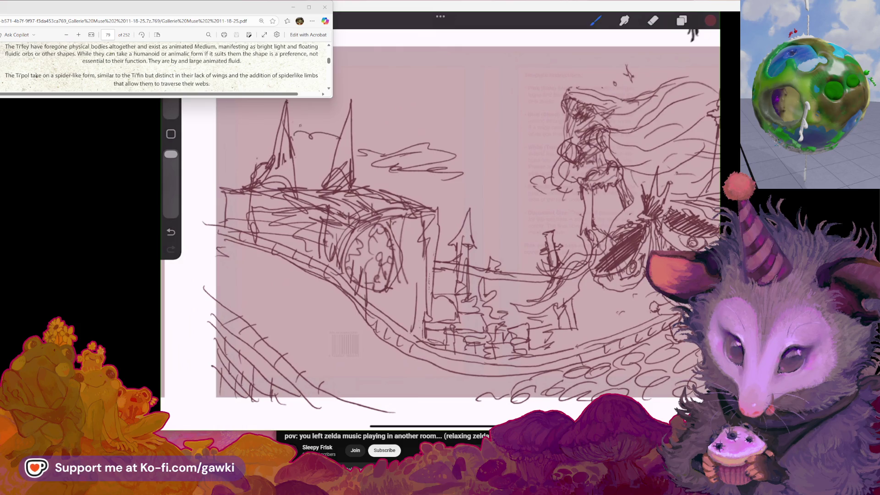
pyautogui.moveTo(251, 115)
pyautogui.mouseDown()
pyautogui.moveTo(216, 133)
pyautogui.moveTo(331, 165)
pyautogui.mouseUp()
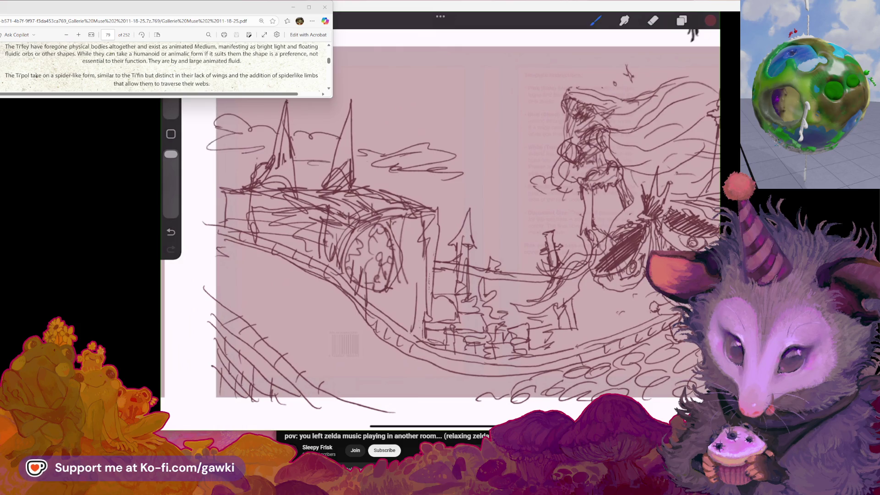